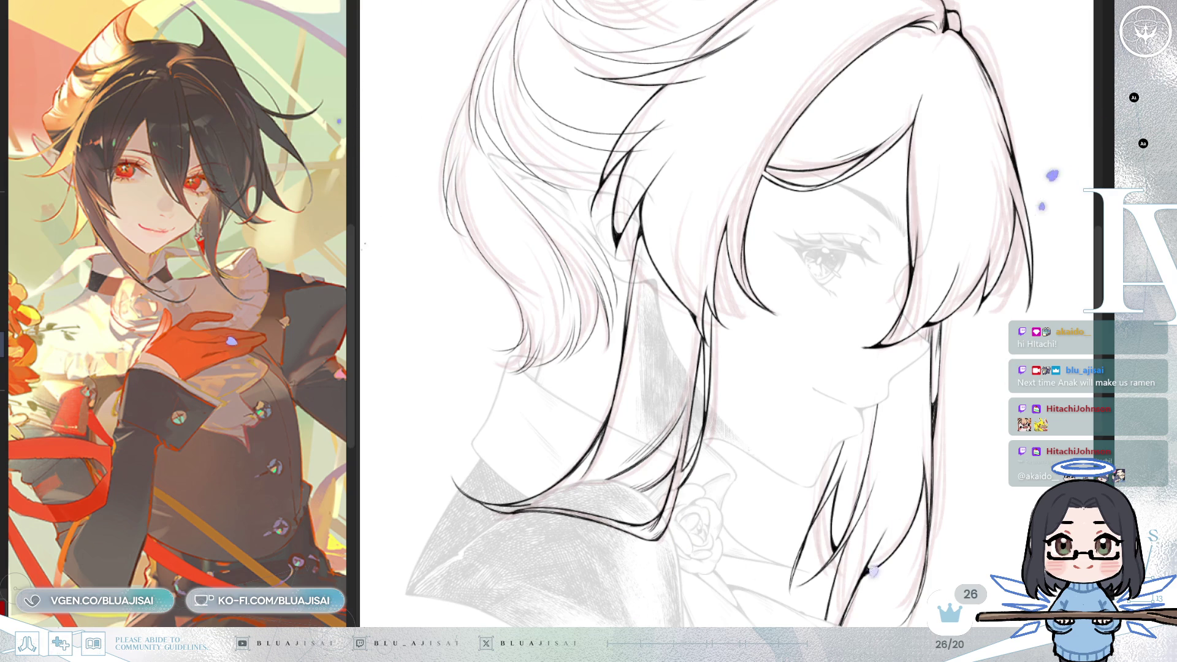
Step: Mirror and rotate the canvas view to check the portrait, then return it upright
scroll(757, 209, down, 2)
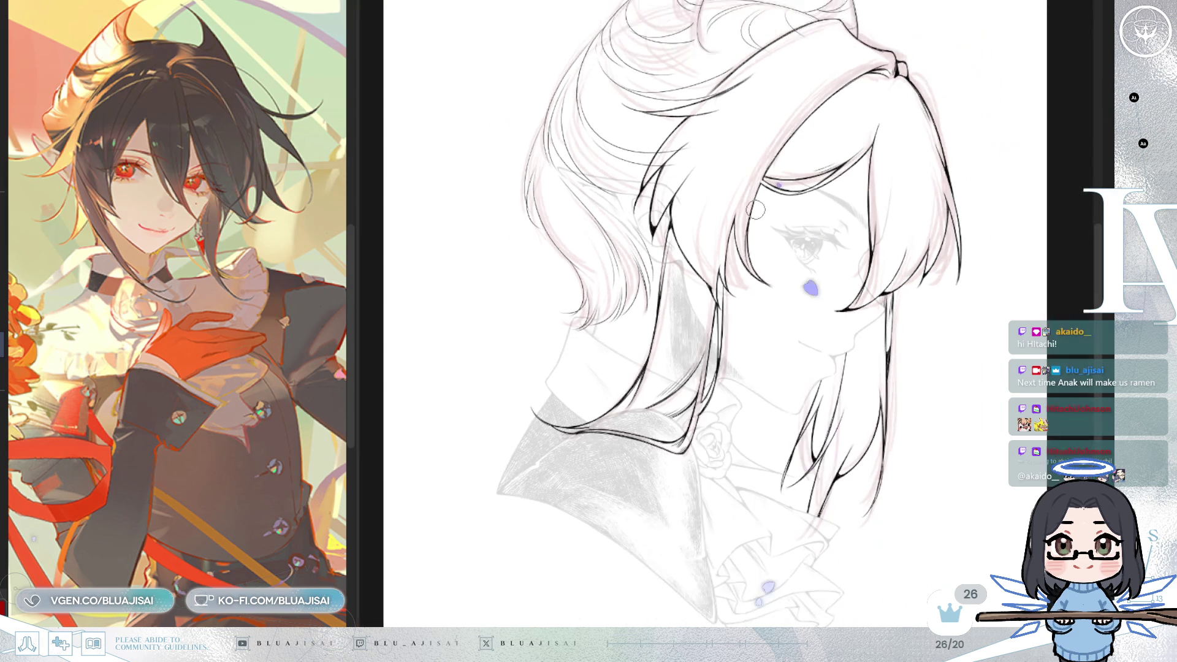
scroll(753, 210, up, 2)
key(m)
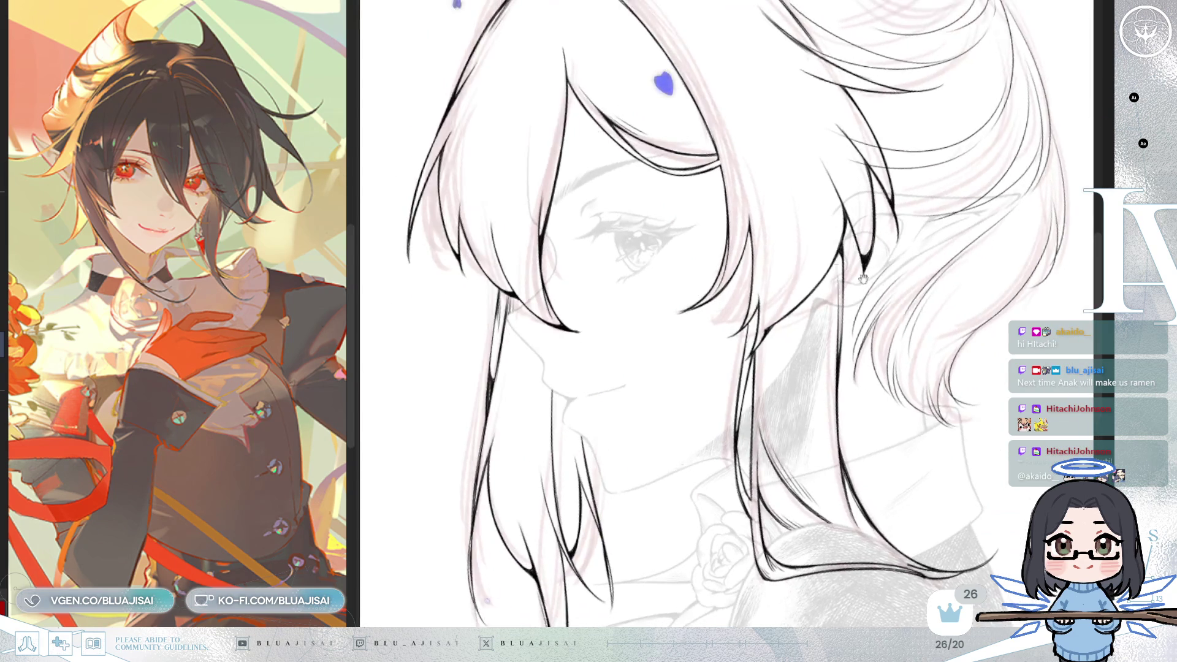
scroll(726, 260, up, 3)
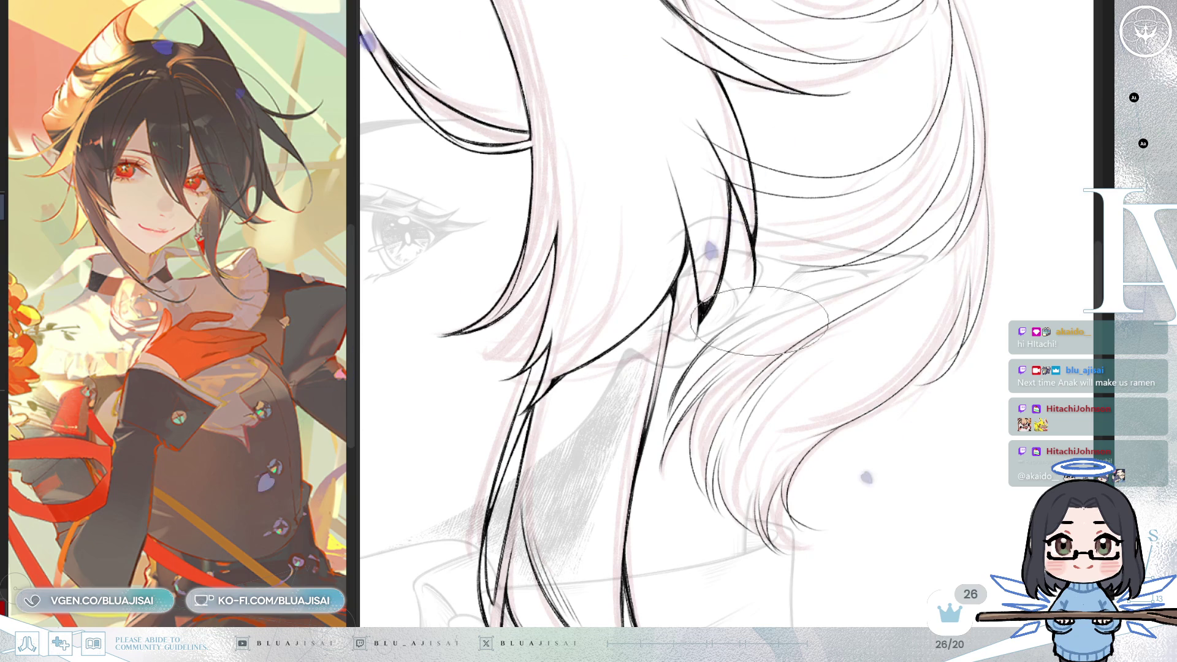
scroll(791, 319, down, 2)
scroll(800, 313, down, 2)
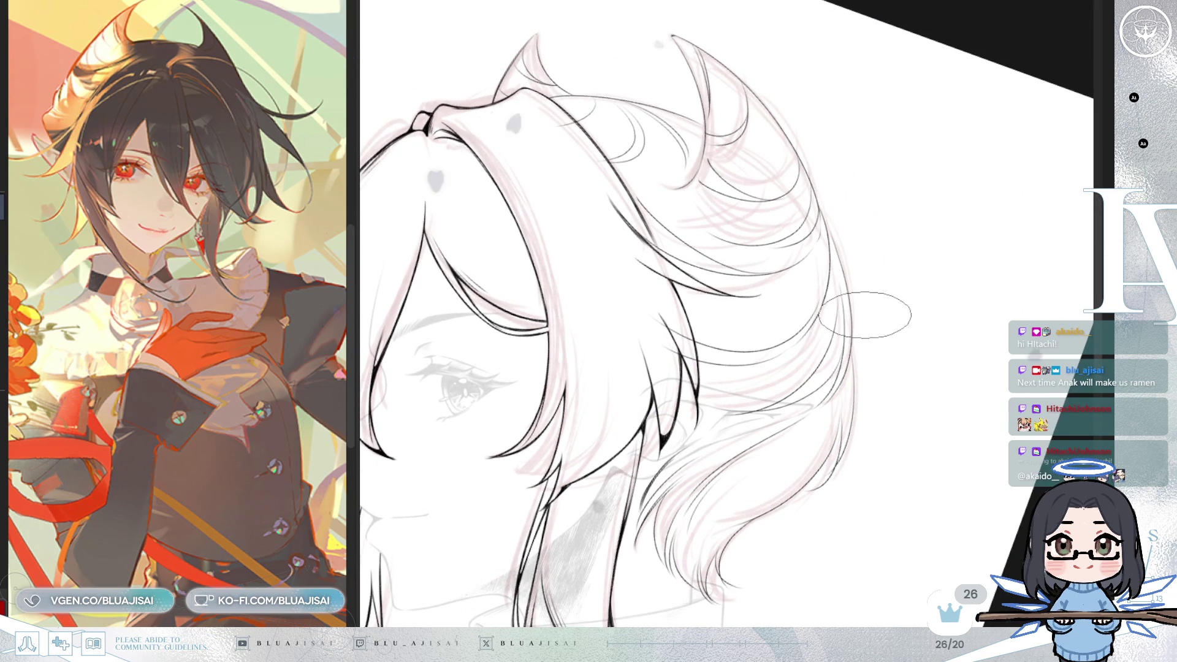
key(End)
key(Home)
key(Home)
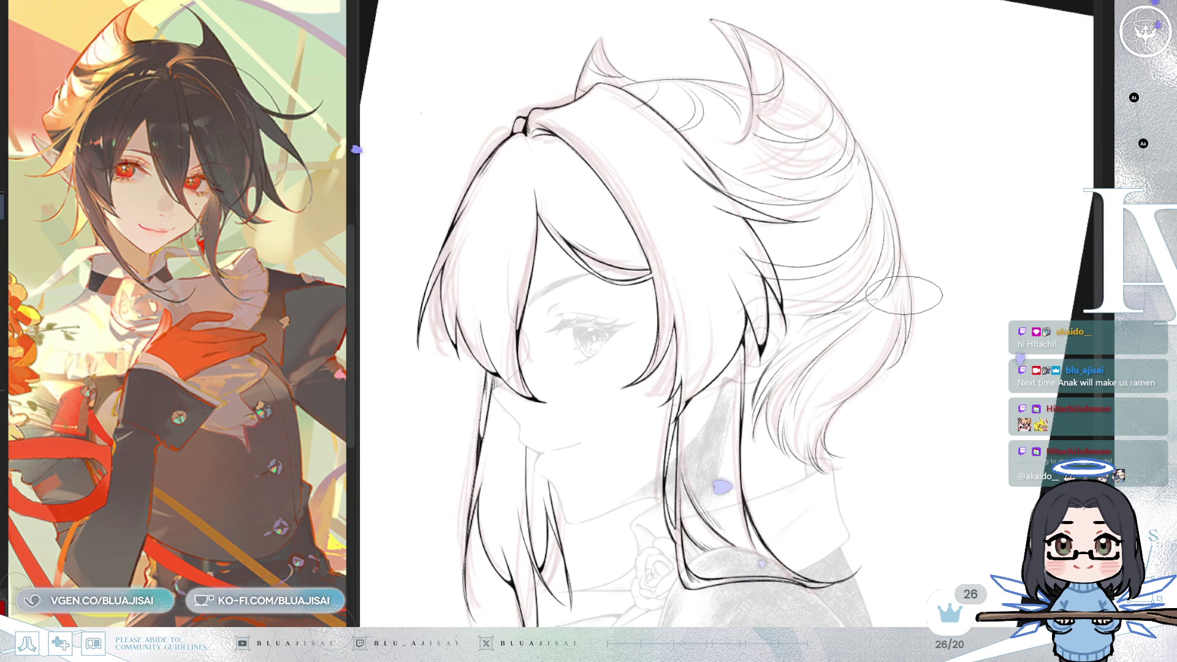
key(Home)
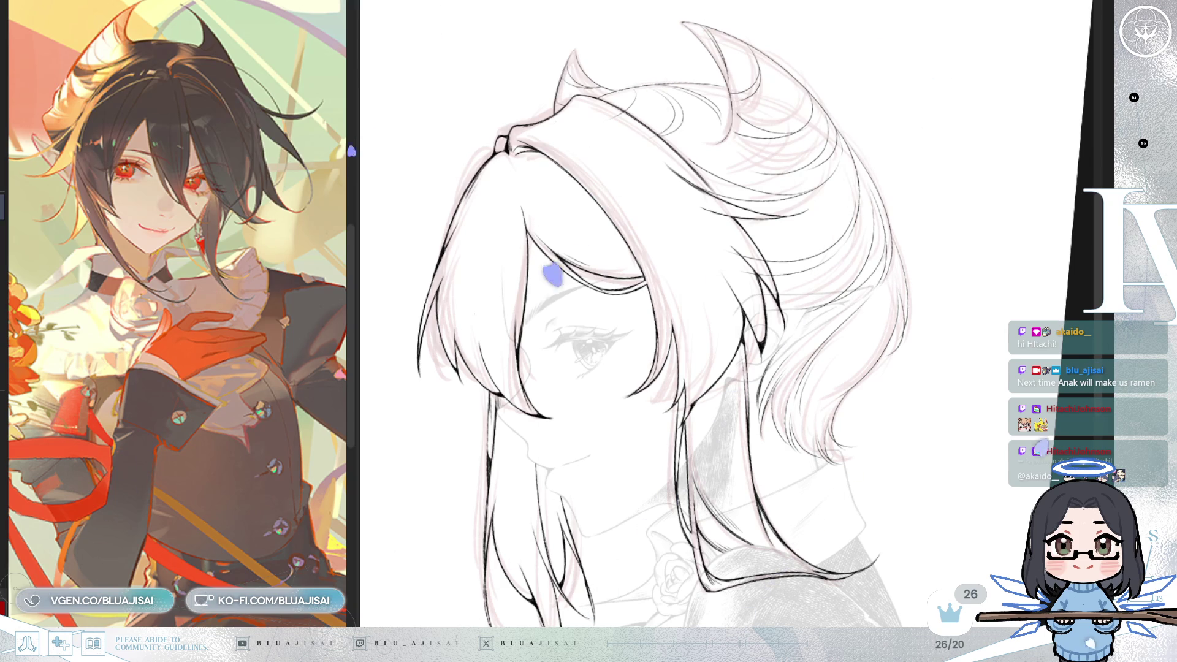
key(Home)
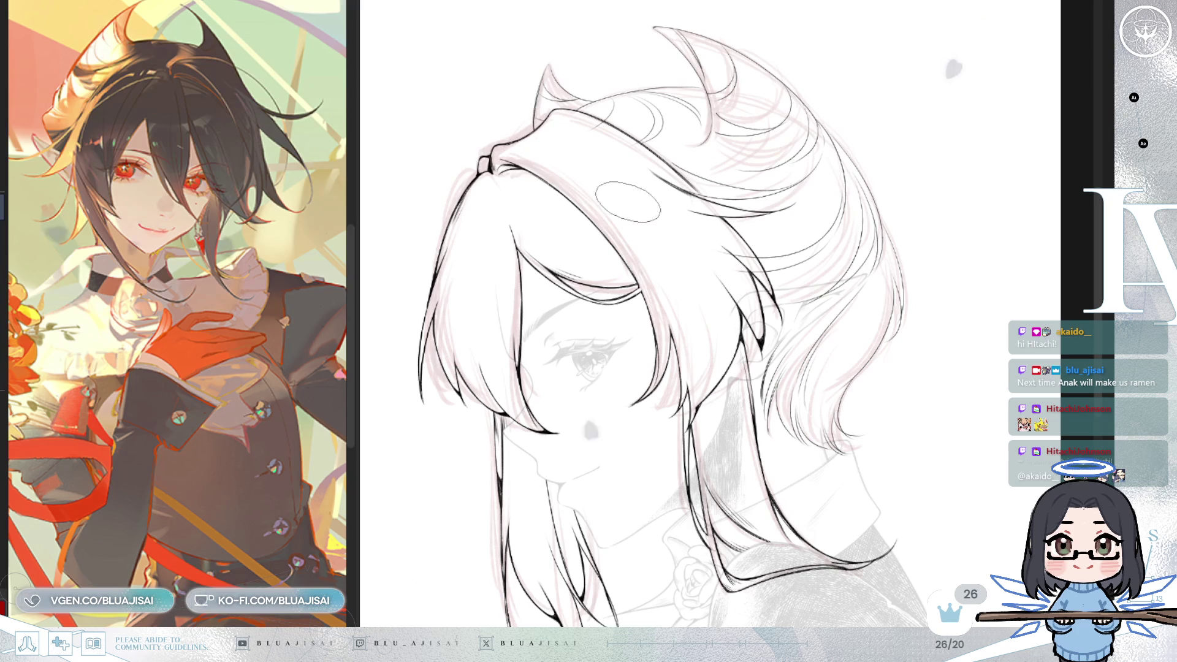
Step: Enlarge the brush and draw dense vertical hatching beside the hair
key(bracketright)
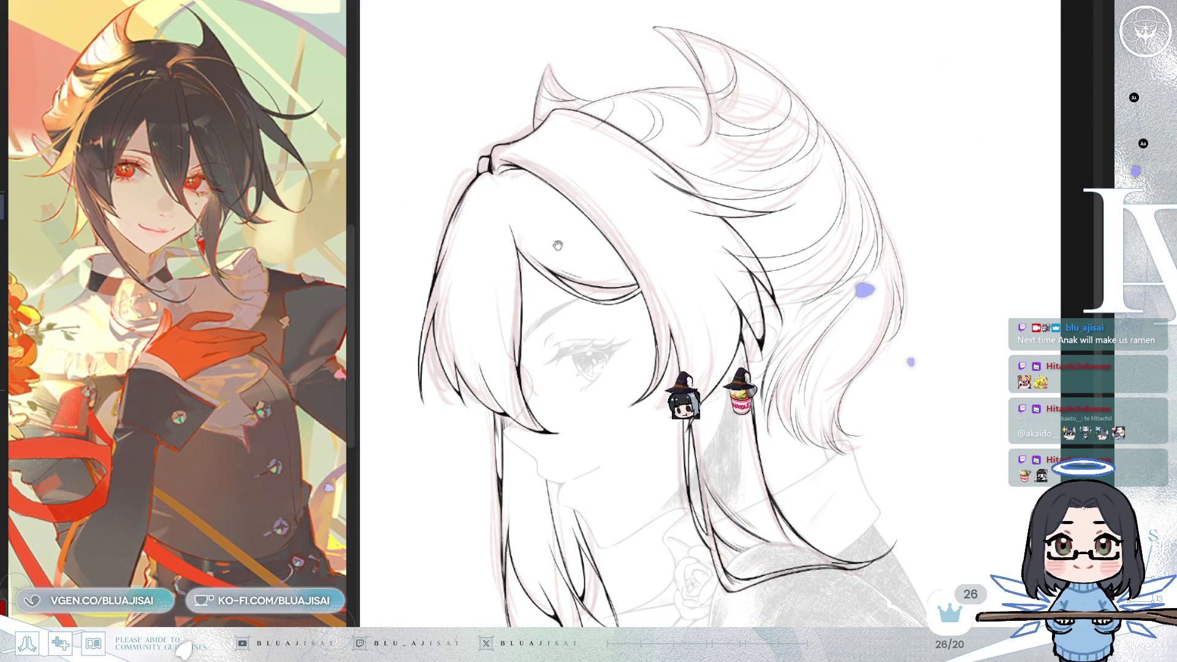
key(Home)
key(bracketright)
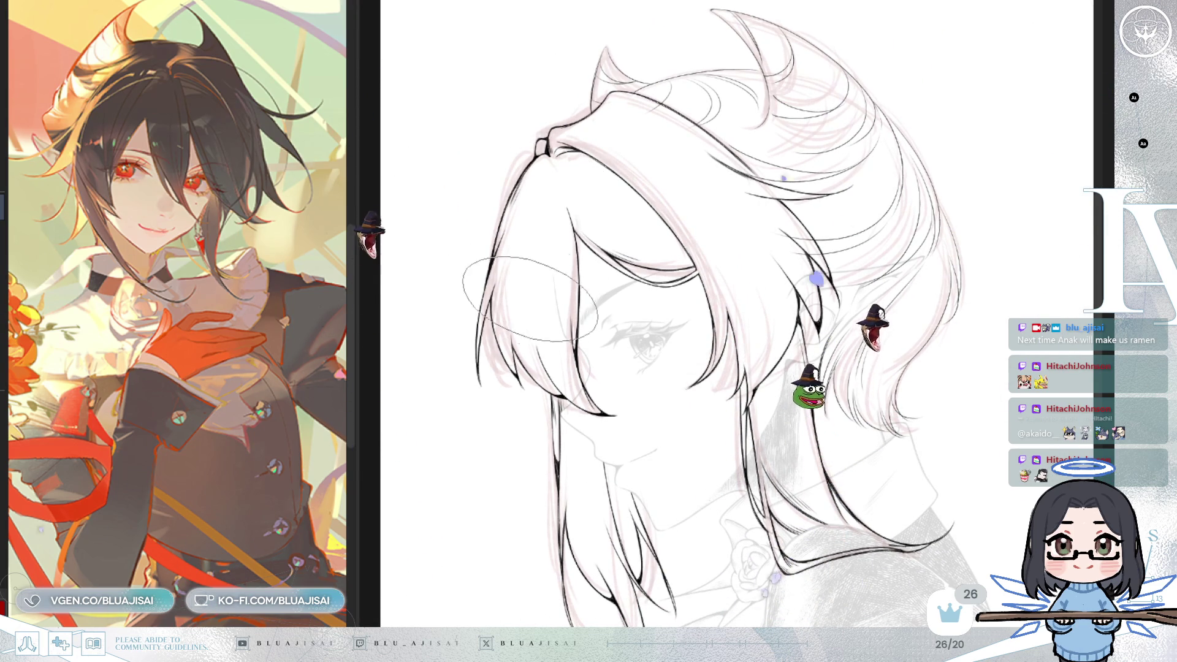
scroll(540, 254, down, 3)
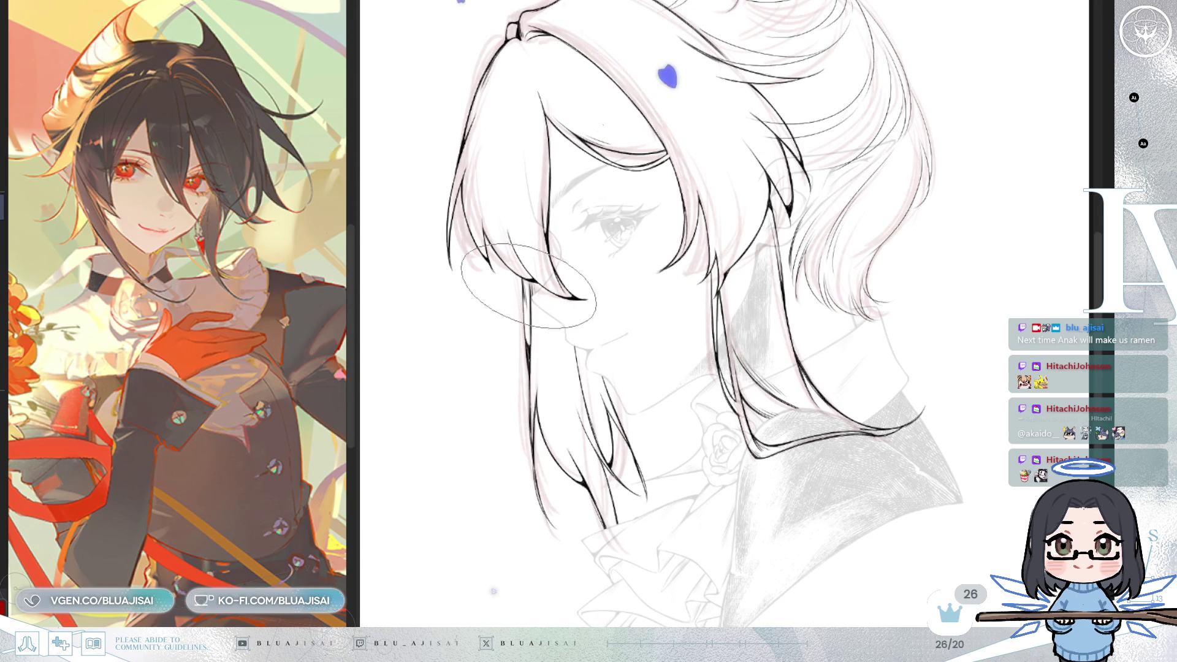
drag(521, 257, 549, 309)
Step: Narrow the reference panel, undo the stray stroke, and densely hatch the left hair strand
drag(353, 325, 250, 325)
key(ctrl+z)
key(ctrl+z)
key(ctrl+z)
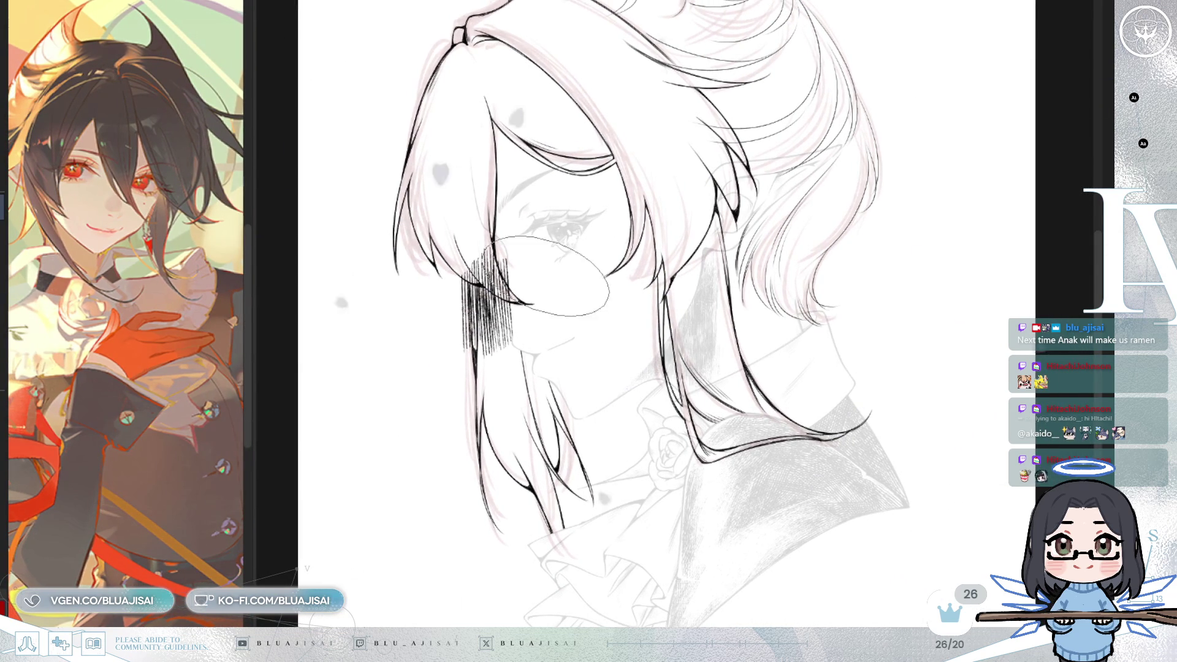
drag(610, 293, 575, 275)
mouse_move(444, 279)
mouse_down()
mouse_move(435, 273)
mouse_move(486, 342)
mouse_move(521, 429)
mouse_move(434, 333)
mouse_move(444, 434)
mouse_up()
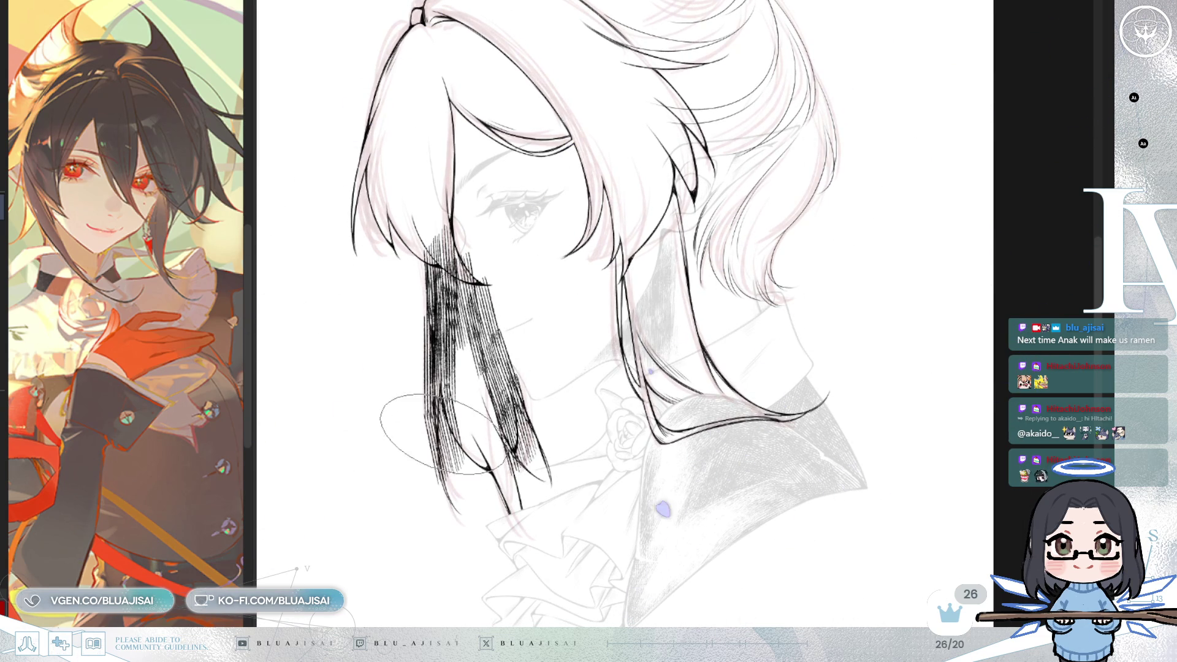
mouse_move(461, 354)
mouse_down()
mouse_move(475, 429)
mouse_move(504, 438)
mouse_move(466, 343)
mouse_move(503, 490)
mouse_move(541, 424)
mouse_move(515, 429)
mouse_move(484, 282)
mouse_move(434, 264)
mouse_move(460, 301)
mouse_move(466, 404)
mouse_move(488, 446)
mouse_move(472, 466)
mouse_move(490, 453)
mouse_move(502, 485)
mouse_up()
Step: Hatch down the right hair strand from its upper part to the collar
mouse_move(677, 248)
mouse_down()
mouse_move(631, 273)
mouse_move(637, 350)
mouse_move(680, 429)
mouse_move(747, 423)
mouse_move(784, 395)
mouse_up()
mouse_move(641, 234)
mouse_down()
mouse_move(662, 257)
mouse_move(677, 325)
mouse_move(692, 319)
mouse_move(729, 380)
mouse_move(675, 233)
mouse_move(668, 178)
mouse_move(717, 288)
mouse_move(630, 291)
mouse_move(649, 300)
mouse_move(643, 343)
mouse_move(674, 374)
mouse_move(734, 309)
mouse_move(661, 375)
mouse_move(772, 377)
mouse_move(705, 380)
mouse_move(674, 426)
mouse_move(790, 398)
mouse_move(729, 432)
mouse_up()
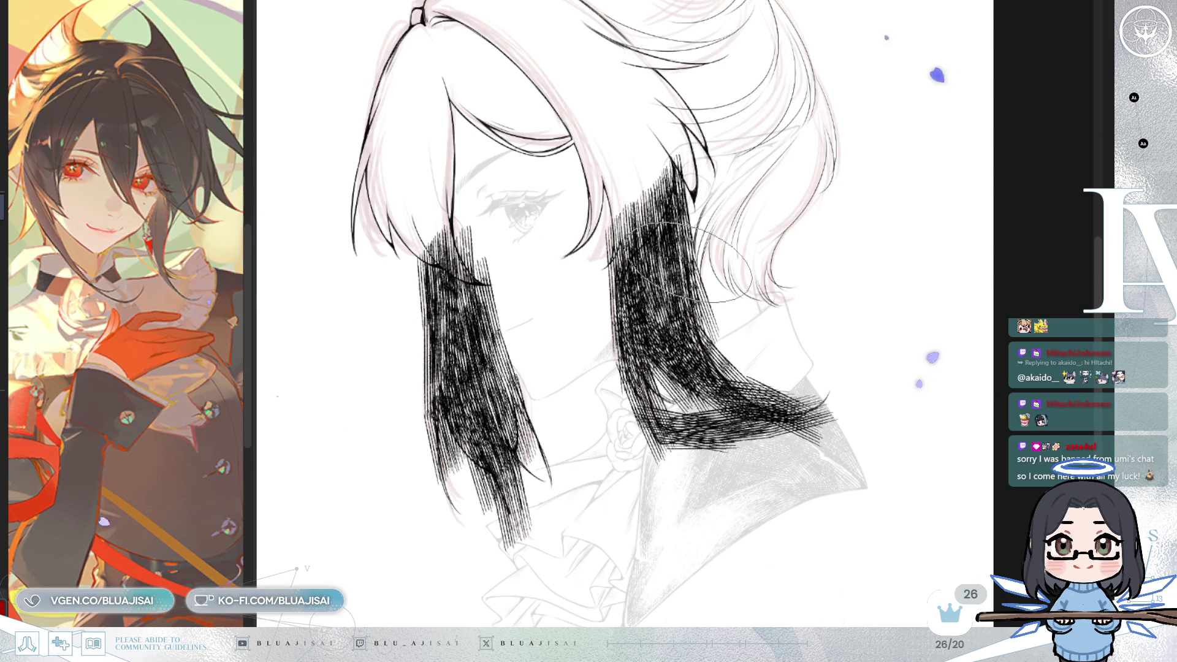
drag(913, 118, 948, 118)
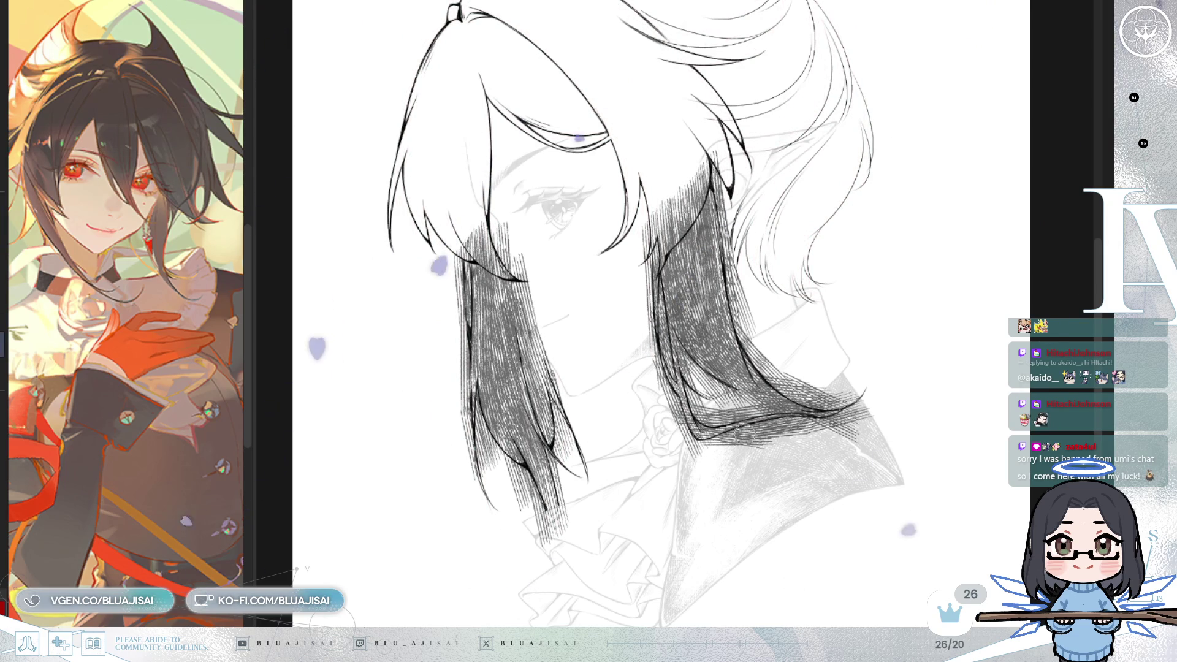
key(ctrl+plus)
scroll(709, 406, up, 2)
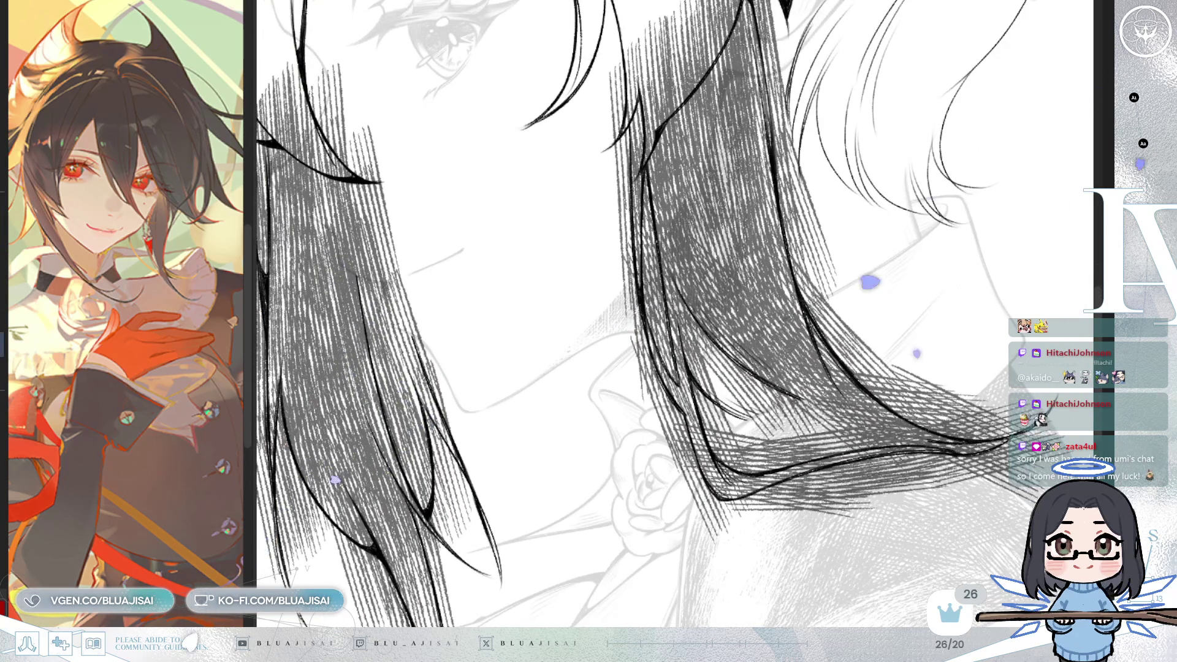
scroll(778, 298, up, 1)
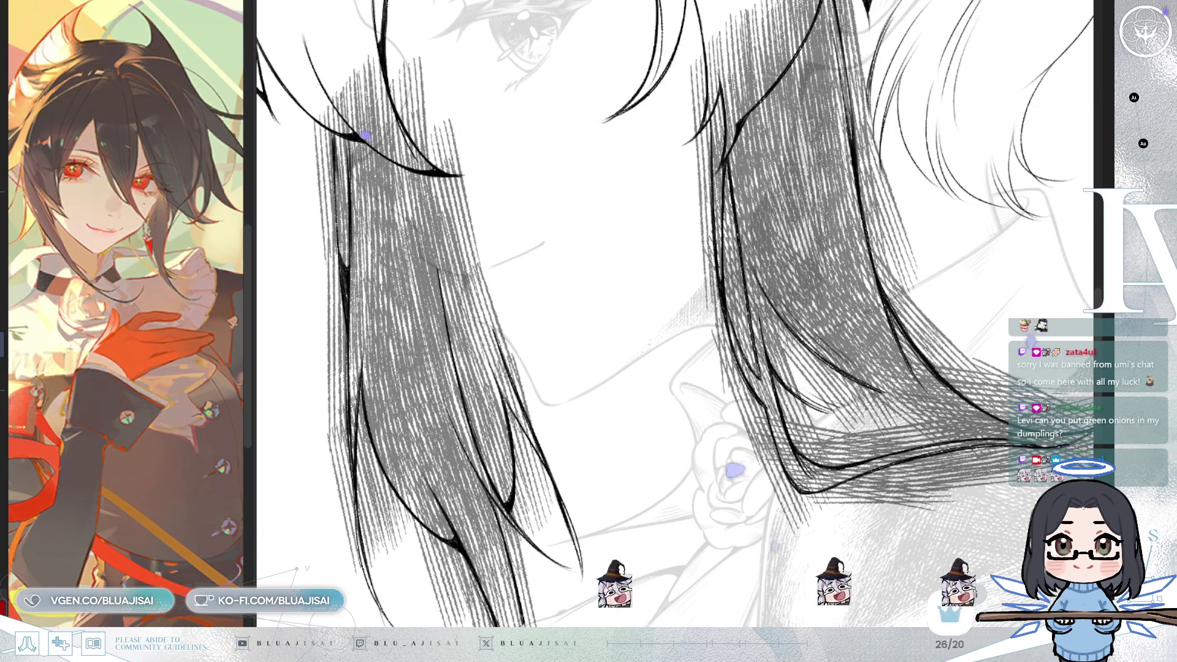
mouse_move(674, 331)
mouse_down()
mouse_move(679, 104)
mouse_move(672, 141)
mouse_up()
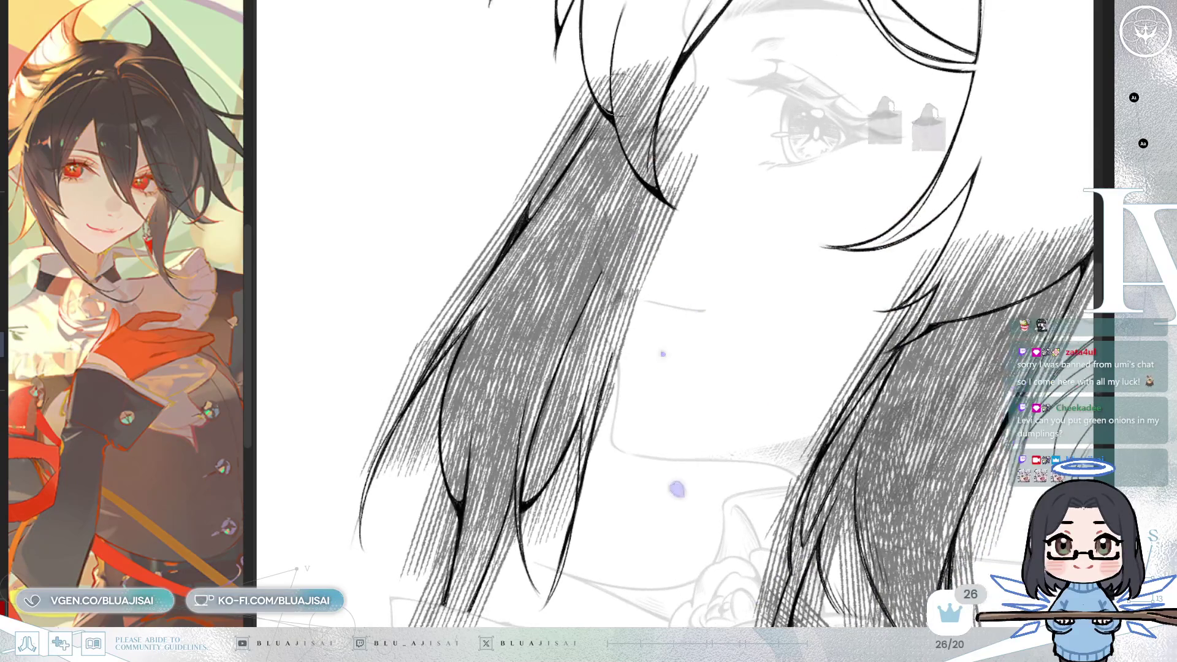
drag(518, 200, 578, 248)
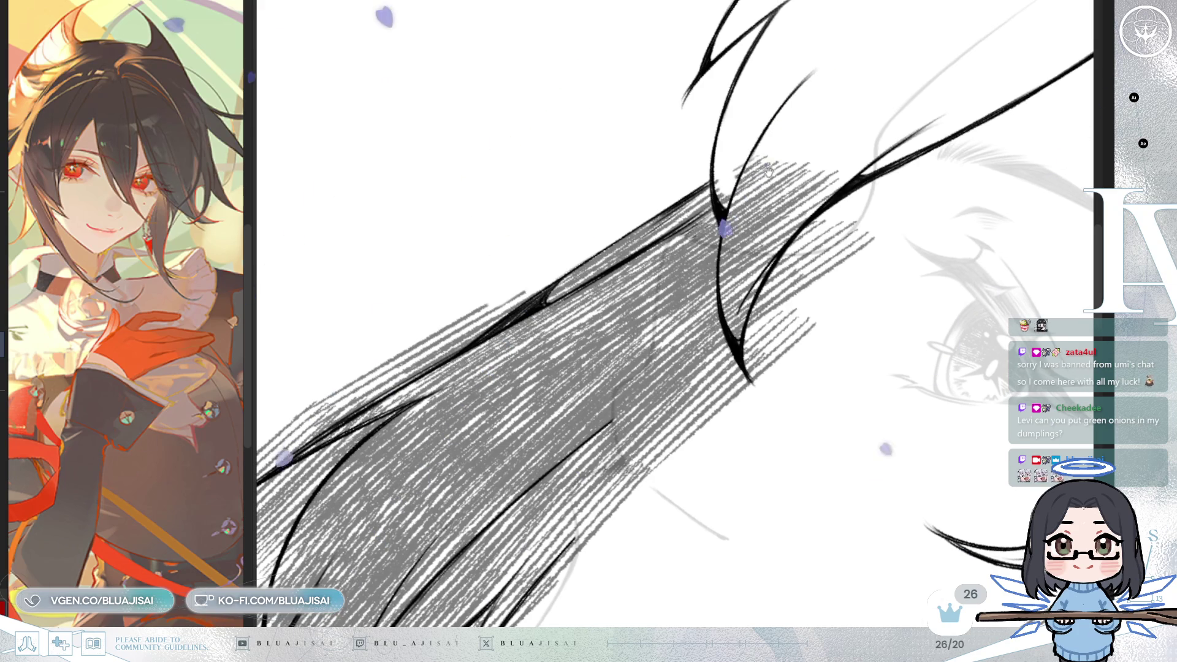
Step: Erase white highlight bands through the hair hatching, rotating the view between strokes
mouse_move(739, 181)
mouse_down()
mouse_move(722, 263)
mouse_move(734, 332)
mouse_up()
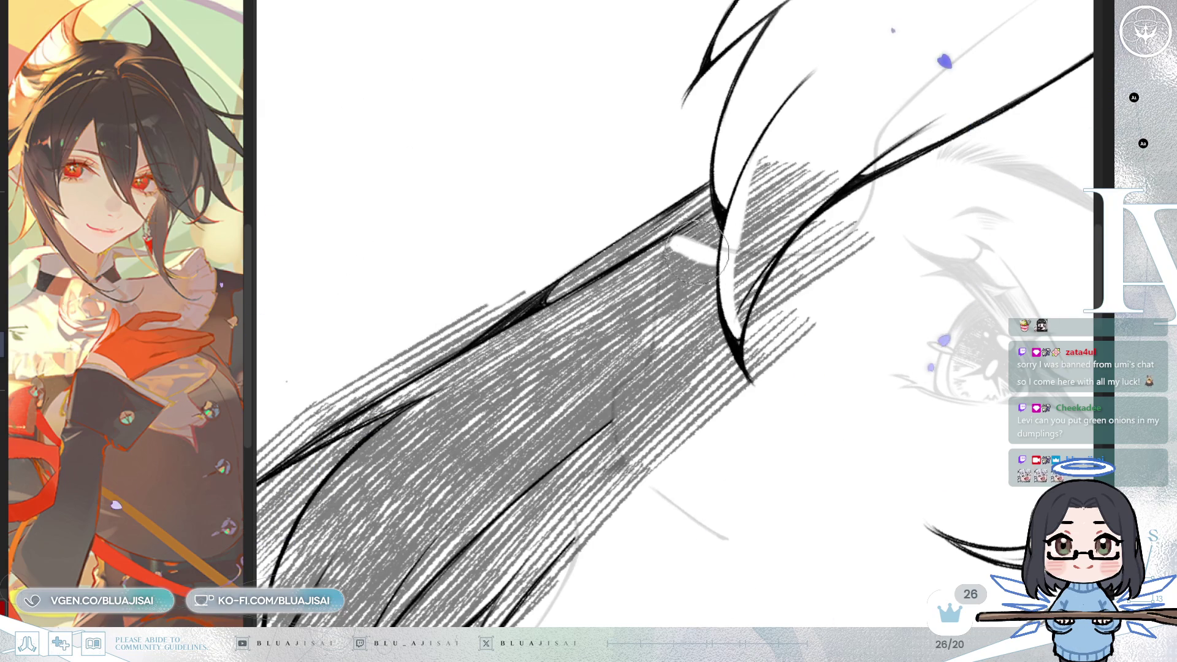
mouse_move(703, 251)
mouse_down()
mouse_move(754, 202)
mouse_move(838, 160)
mouse_up()
key(Delete)
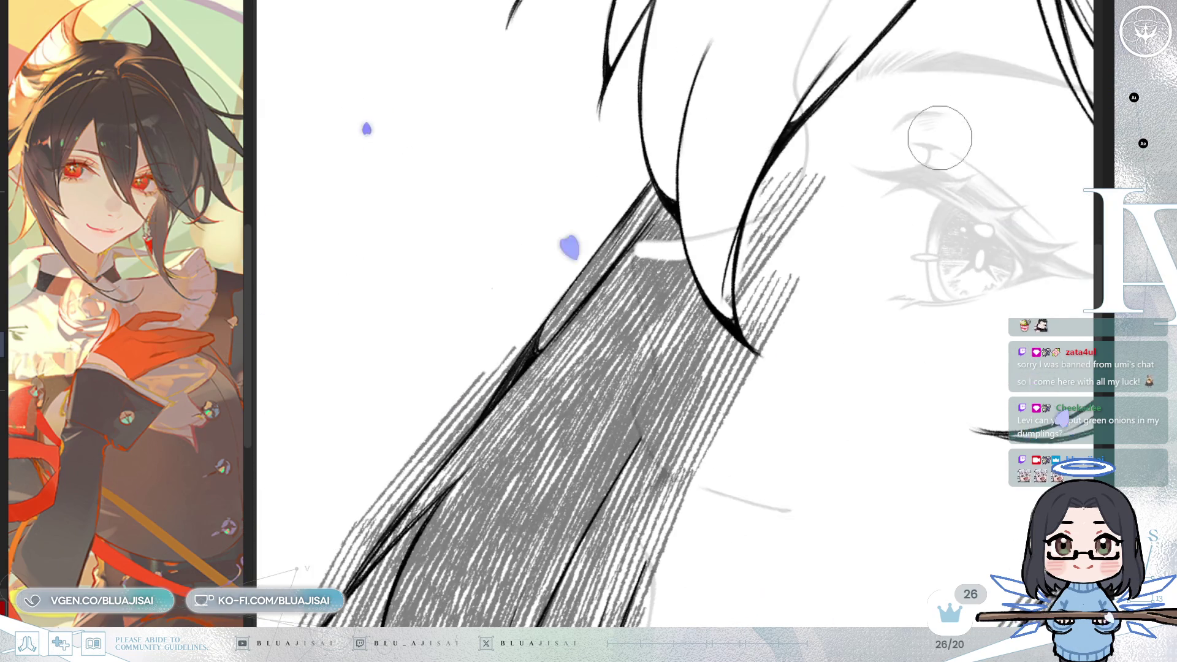
drag(776, 150, 749, 349)
key(End)
key(End)
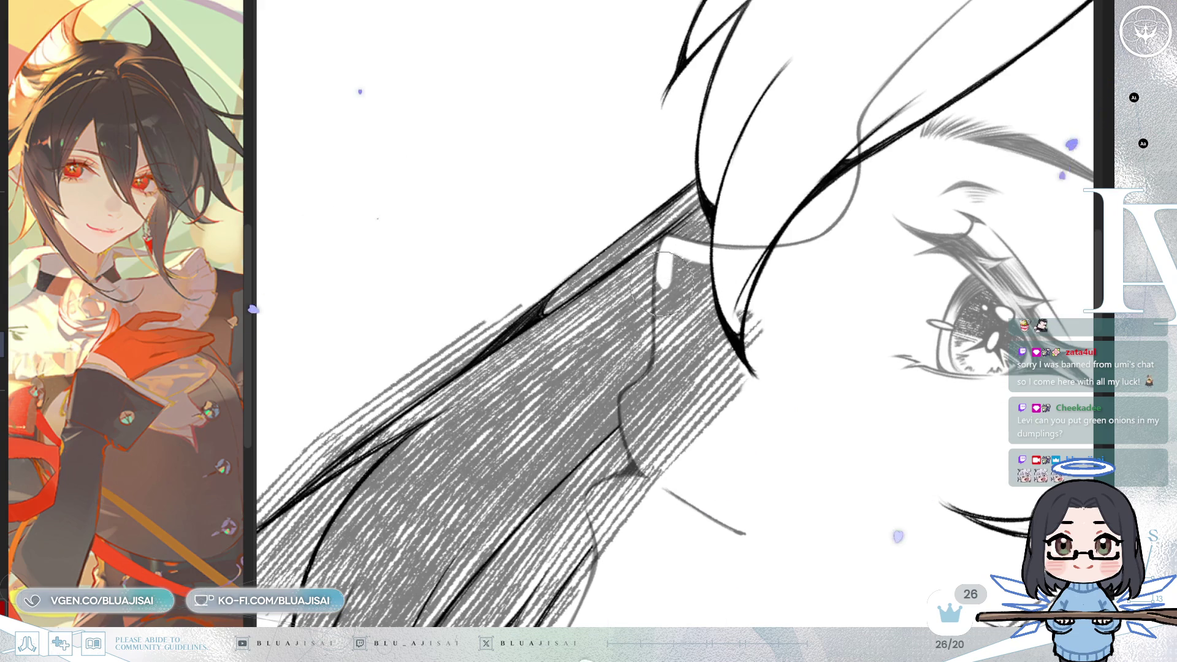
mouse_move(663, 257)
mouse_down()
mouse_move(661, 362)
mouse_move(675, 277)
mouse_move(678, 368)
mouse_move(738, 386)
mouse_move(706, 426)
mouse_up()
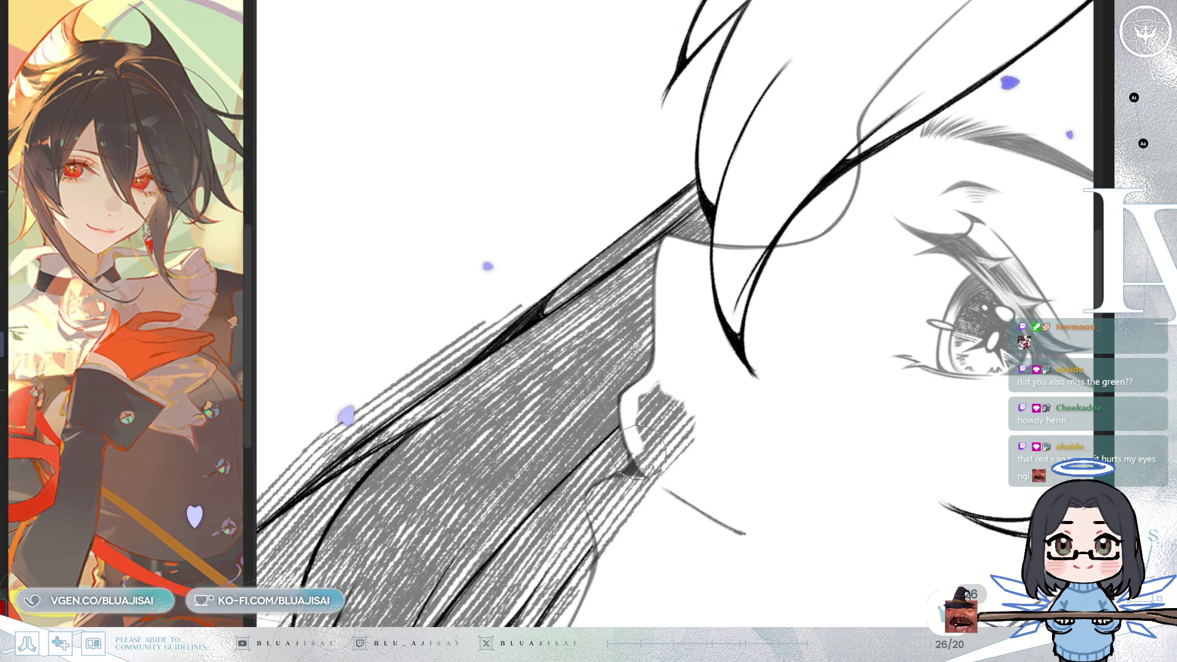
Step: Pan the drawing upward in the view
drag(704, 462, 720, 264)
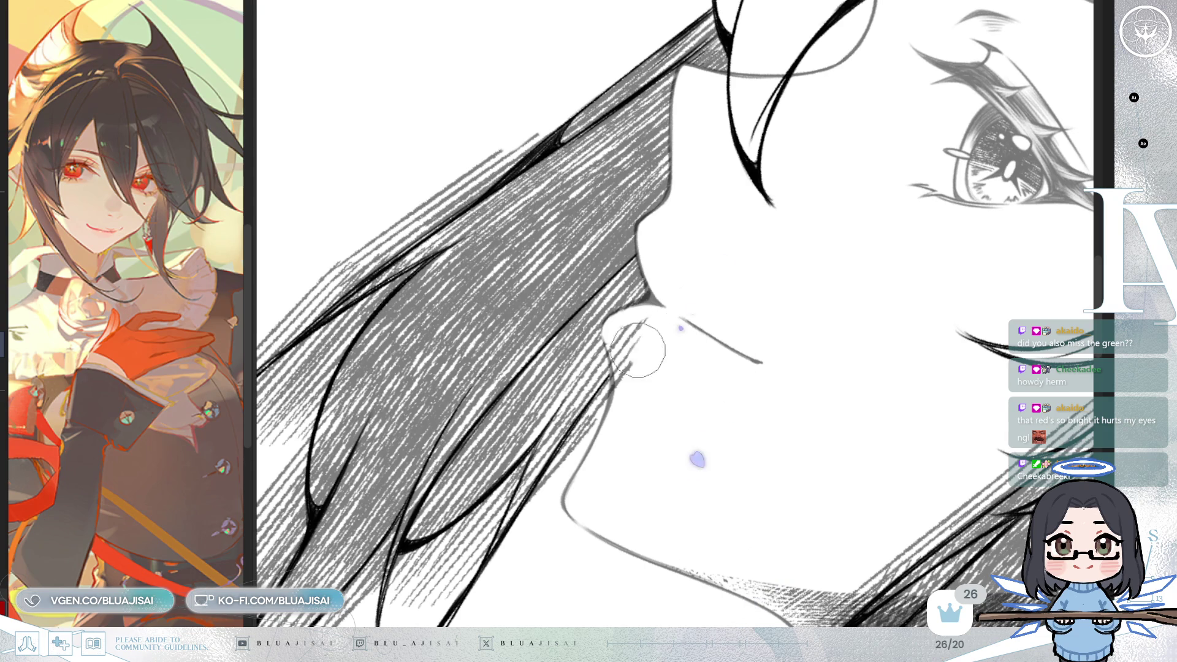
Step: Reset the view with Ctrl+0 to show the whole portrait upright, then zoom in
key(ctrl+0)
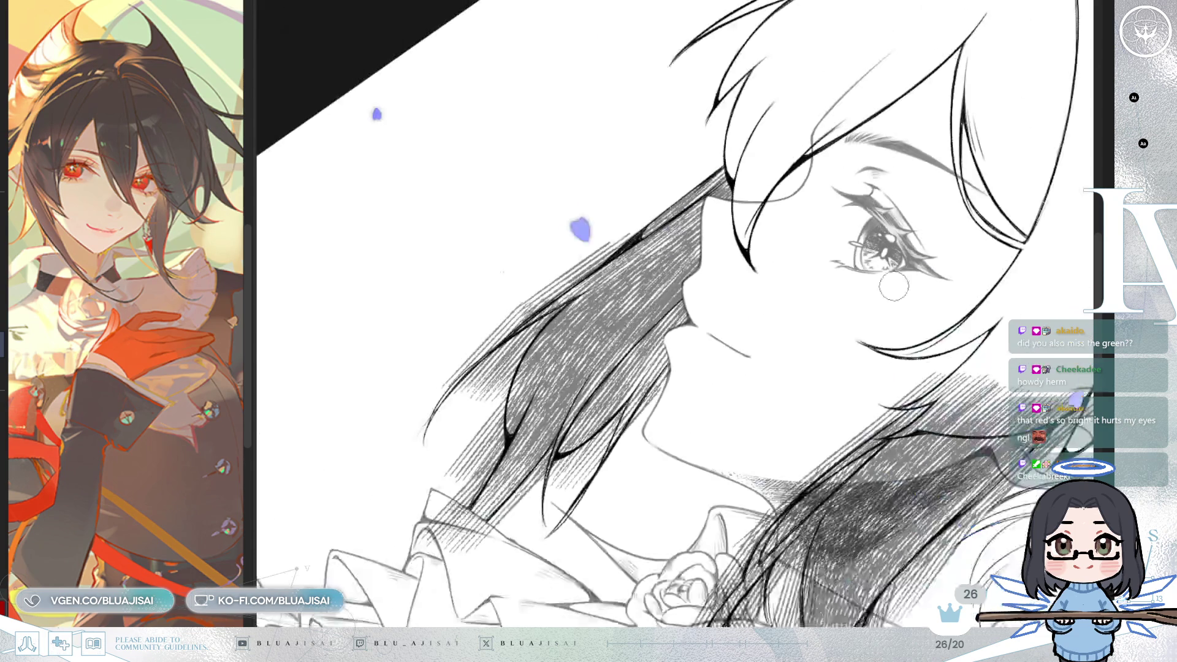
scroll(962, 271, up, 5)
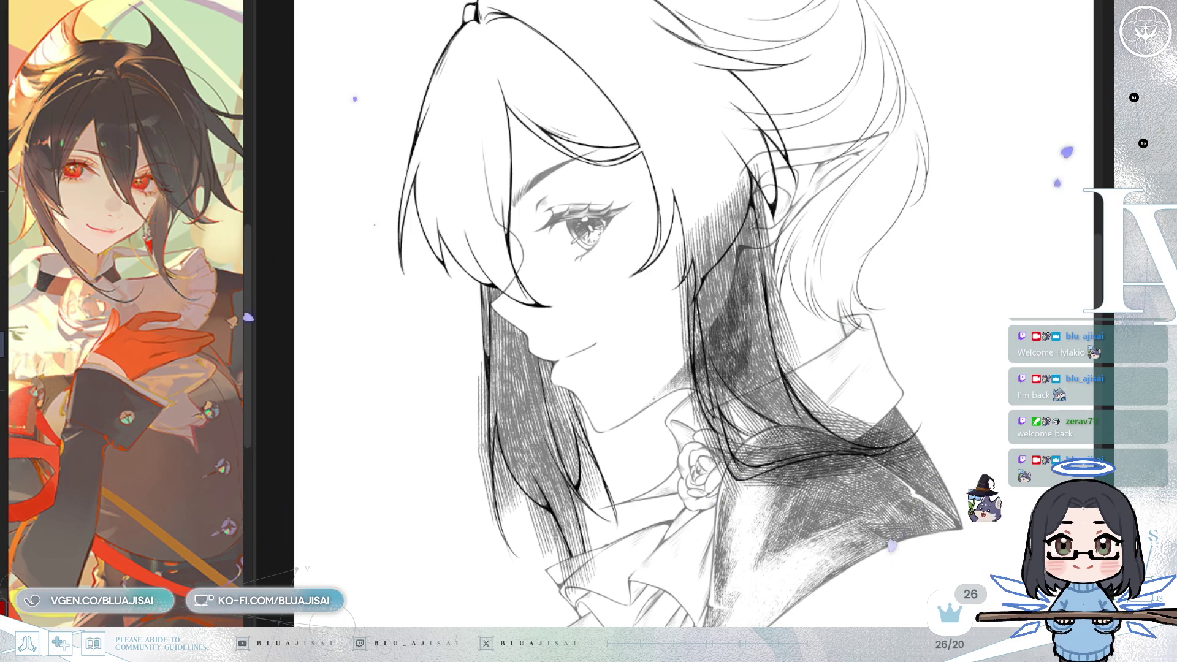
Step: Look over the hatched hair and neck shadow, then mirror the canvas view with H
scroll(637, 317, up, 5)
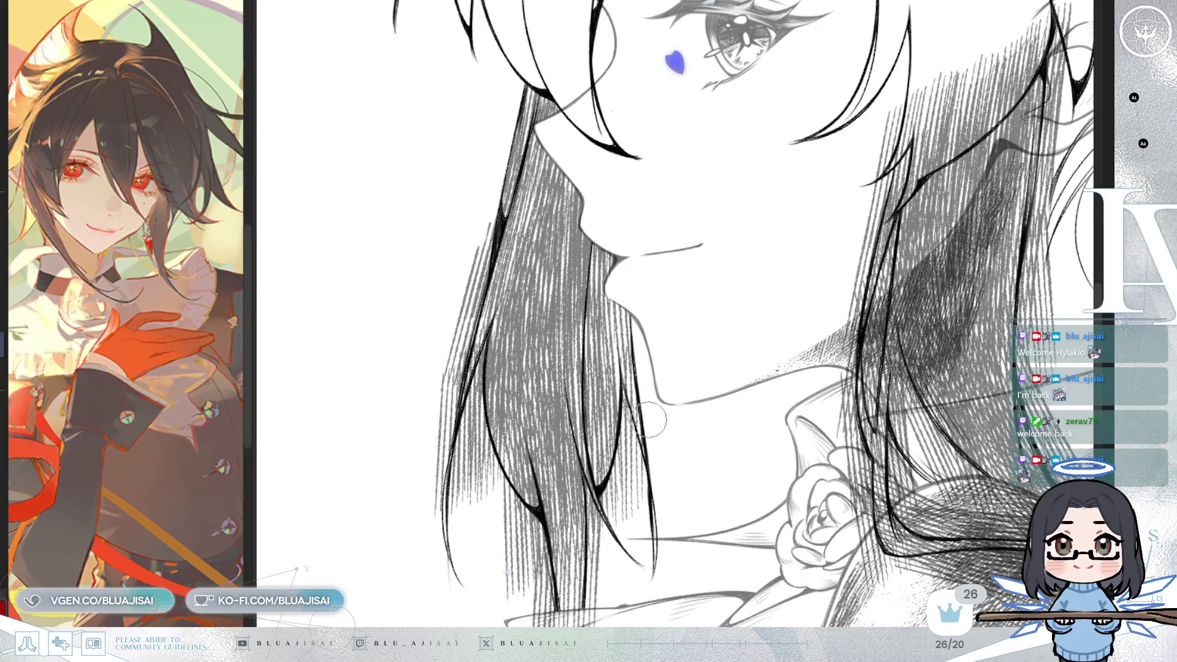
scroll(650, 420, down, 1)
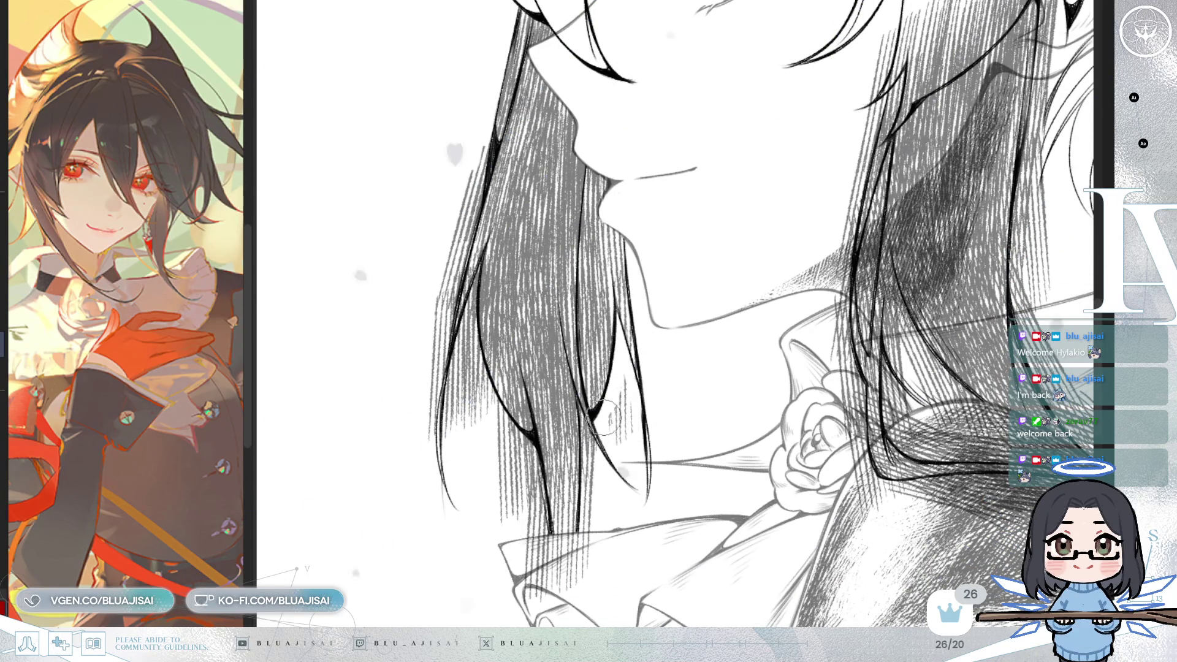
scroll(619, 429, down, 1)
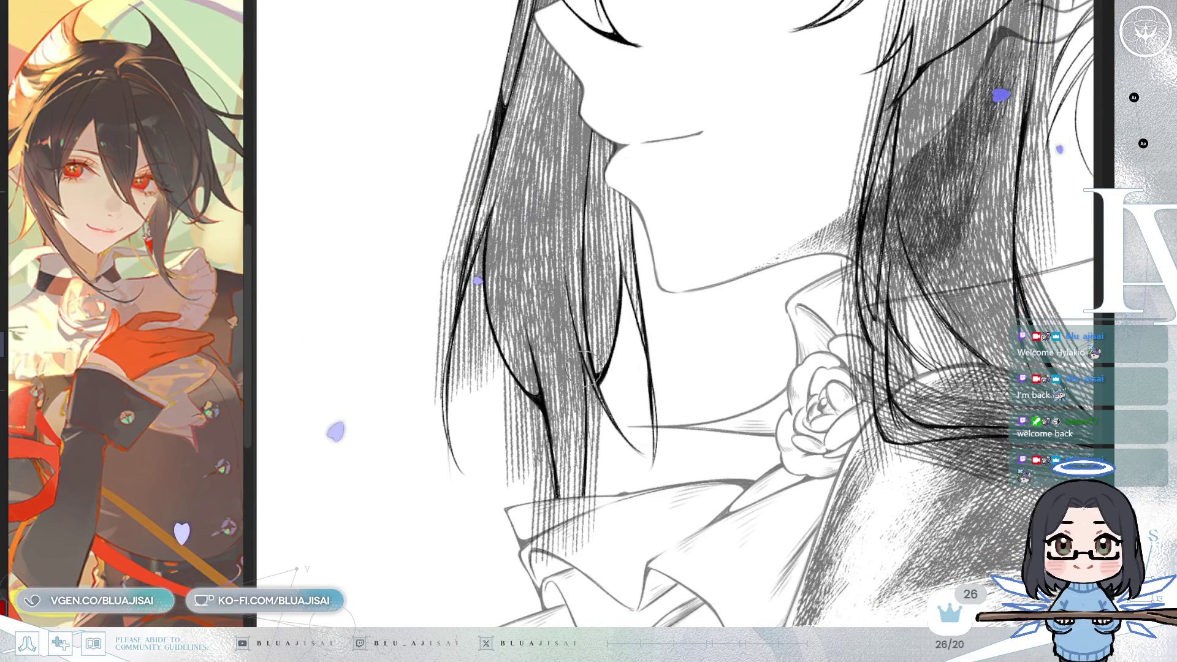
scroll(619, 362, down, 2)
scroll(659, 350, down, 2)
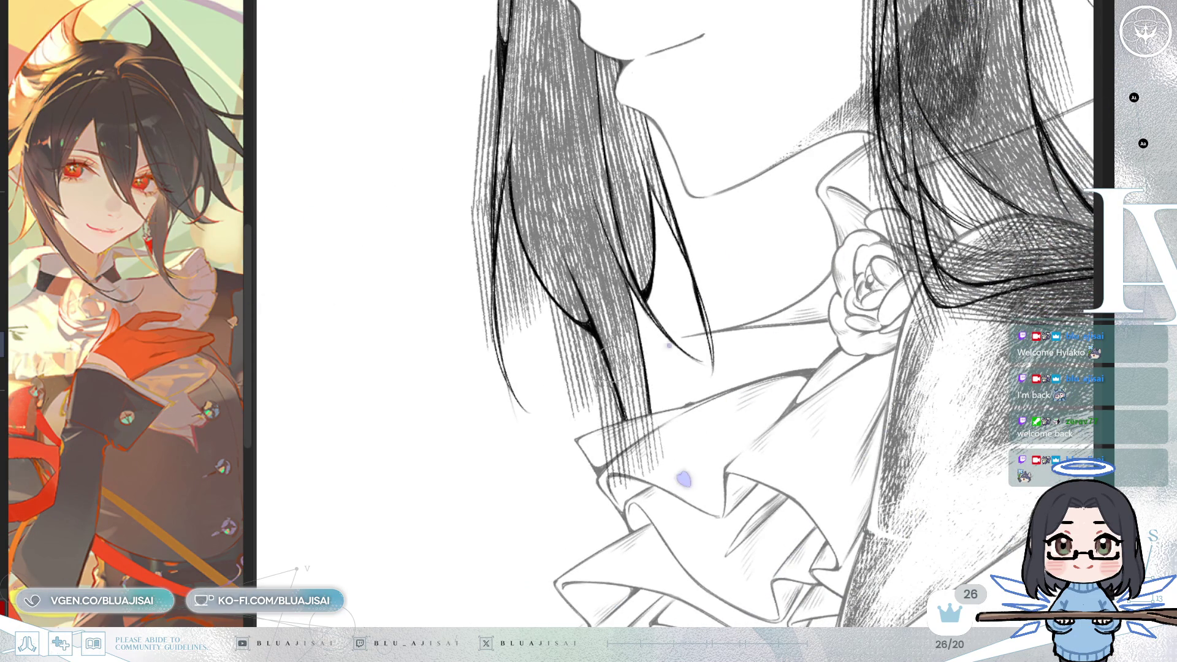
scroll(611, 364, up, 1)
scroll(613, 438, down, 1)
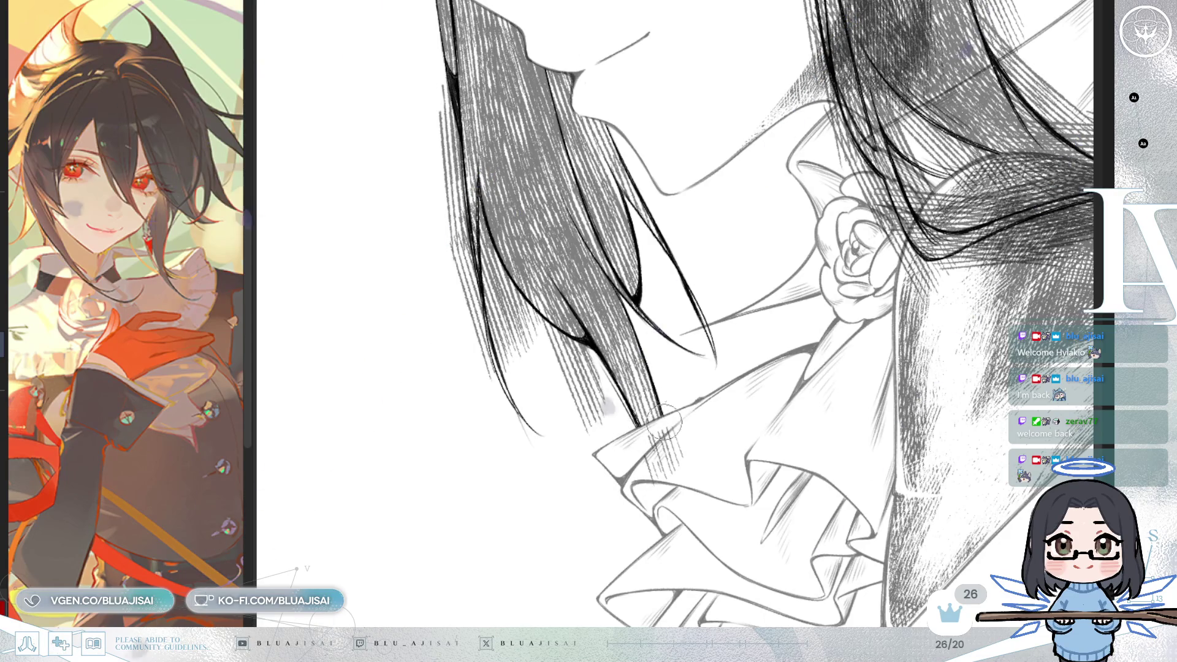
key(h)
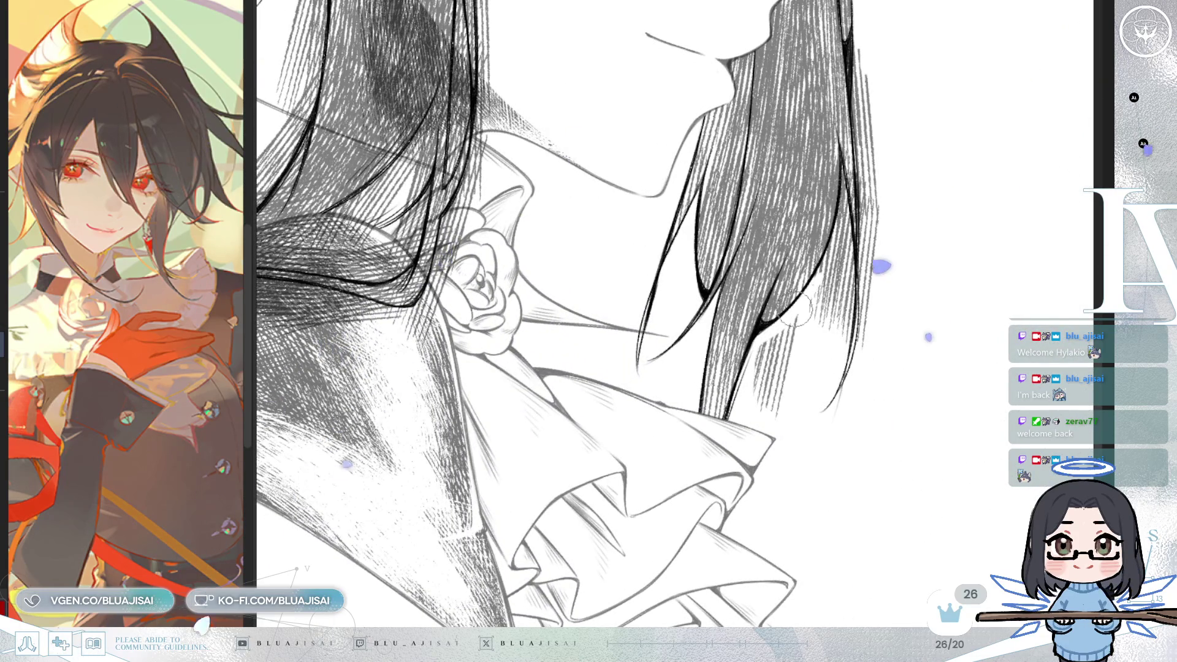
Step: Flip the view back to normal and undo the stray hatching beside the hair strand near the chin
key(h)
mouse_move(694, 389)
mouse_down()
mouse_move(632, 384)
mouse_move(672, 478)
mouse_up()
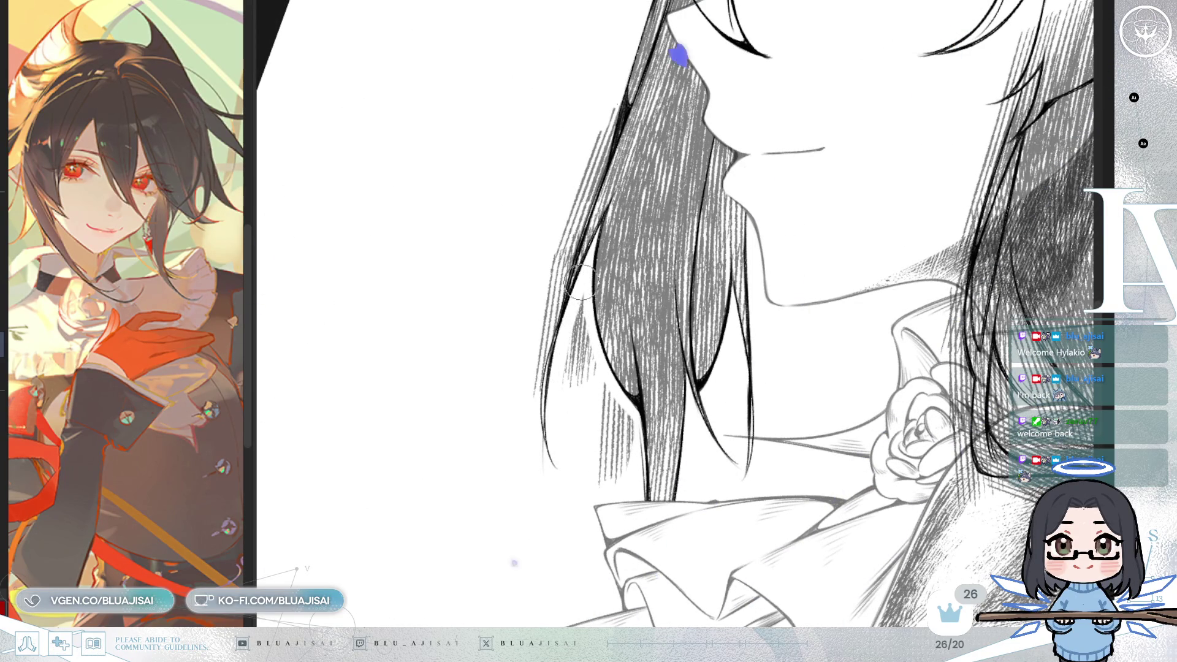
key(ctrl+z)
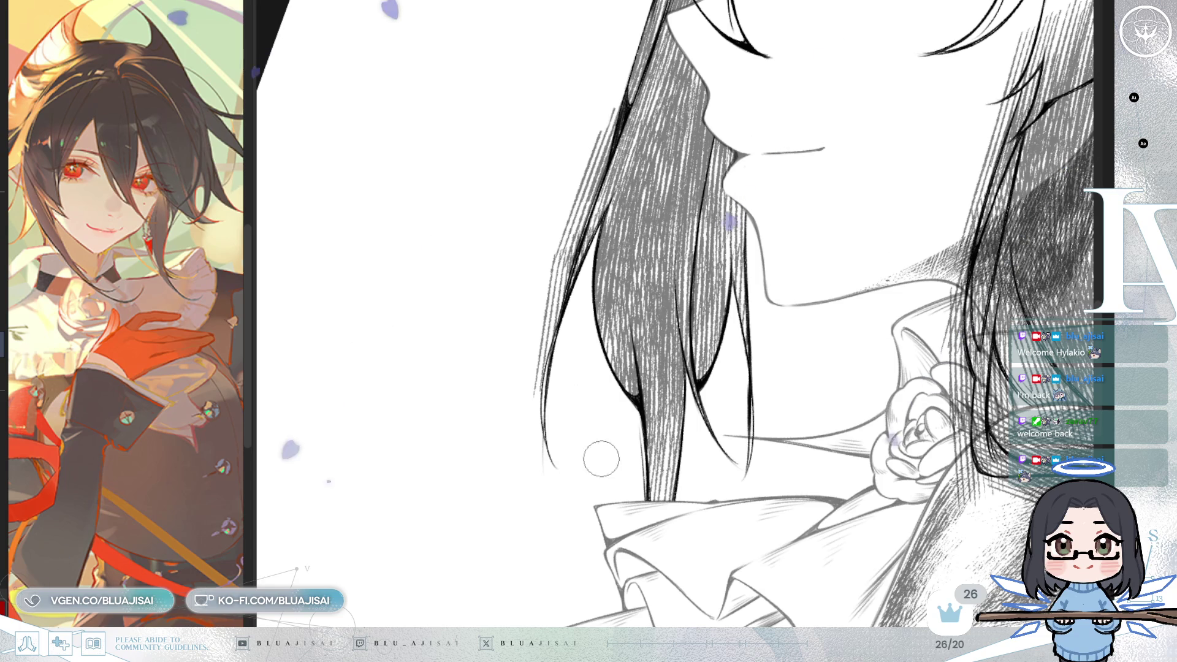
Step: Erase the faint sketch lines along the hair edge beside the face
scroll(591, 466, up, 2)
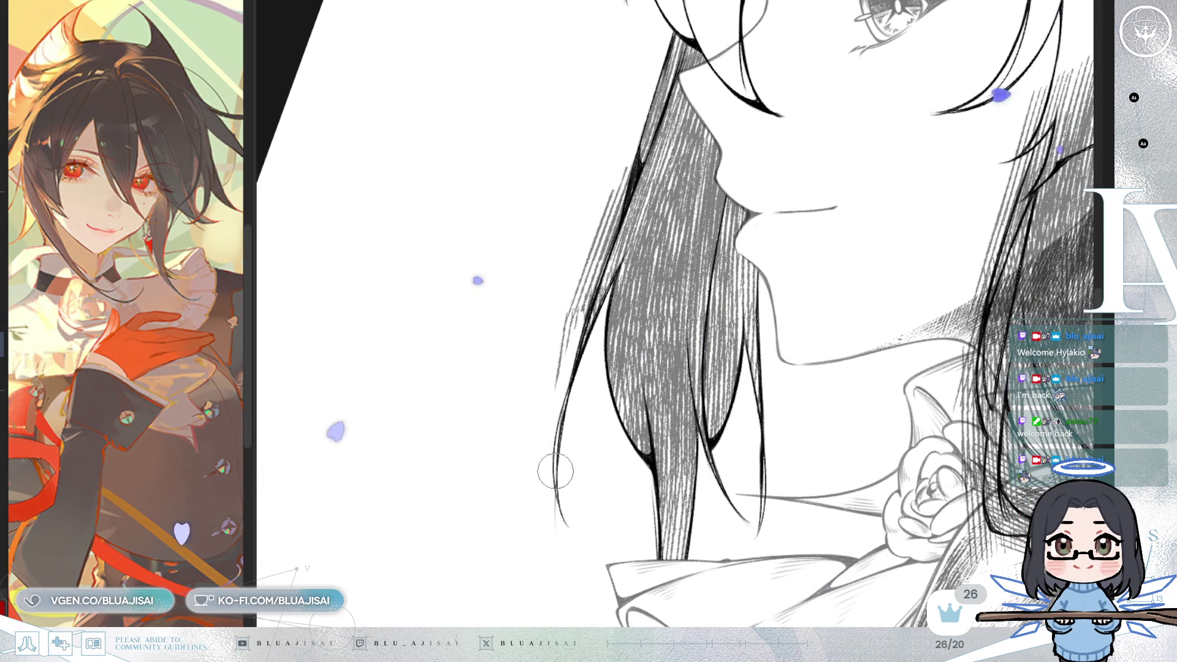
scroll(569, 383, up, 3)
scroll(552, 388, up, 5)
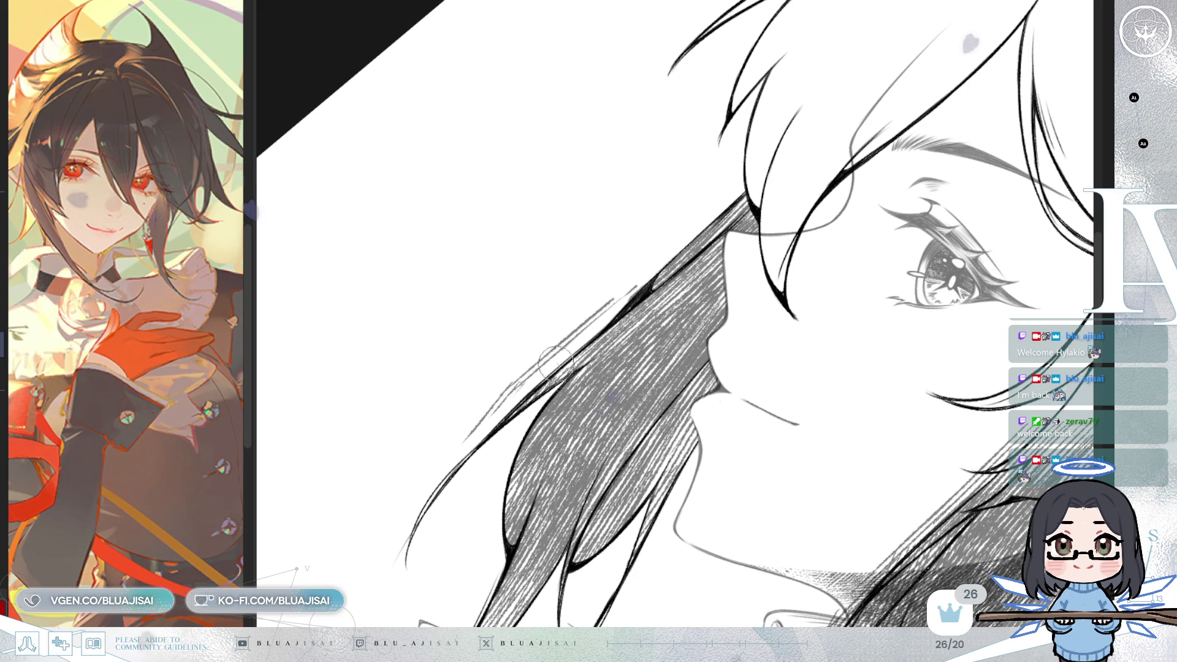
mouse_move(460, 435)
mouse_down()
mouse_move(631, 282)
mouse_move(620, 285)
mouse_up()
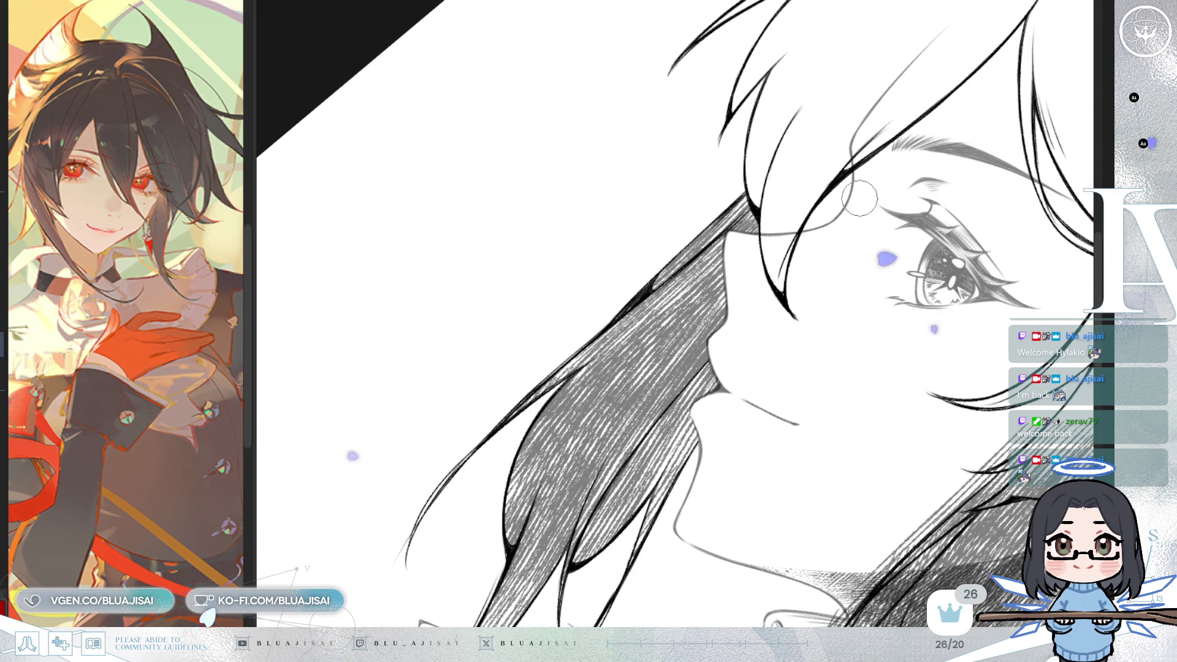
Step: Rotate and pan the view to bring the hair behind the ear into a working angle
key(minus)
key(minus)
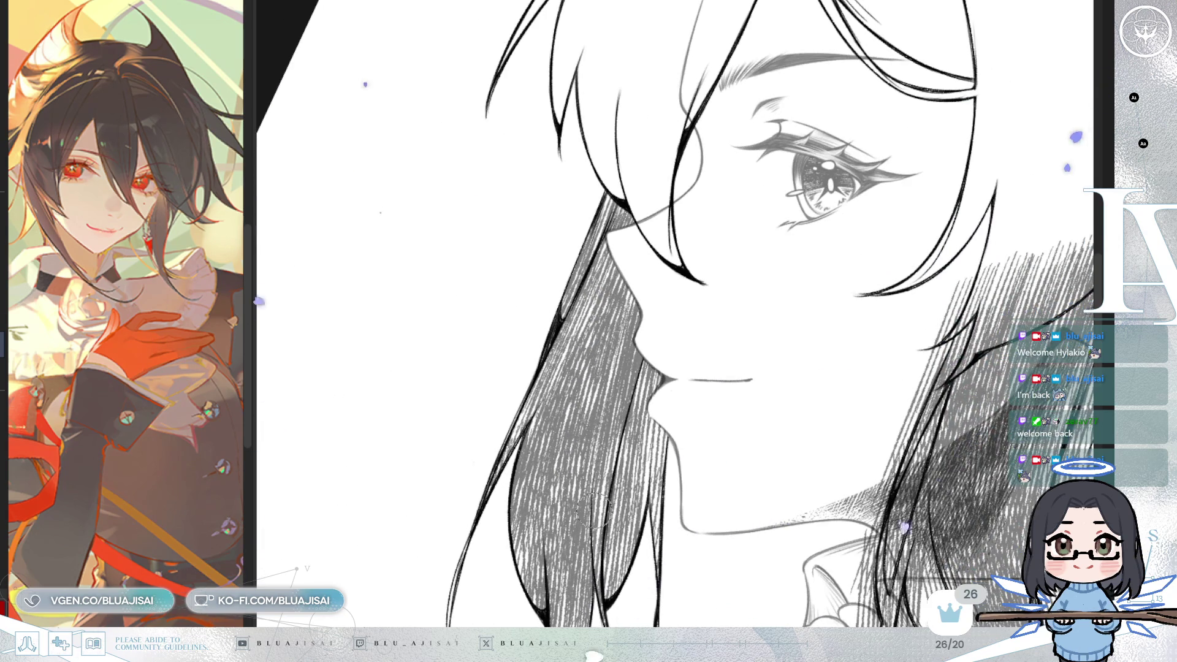
key(asciicircum)
key(asciicircum)
key(asciicircum)
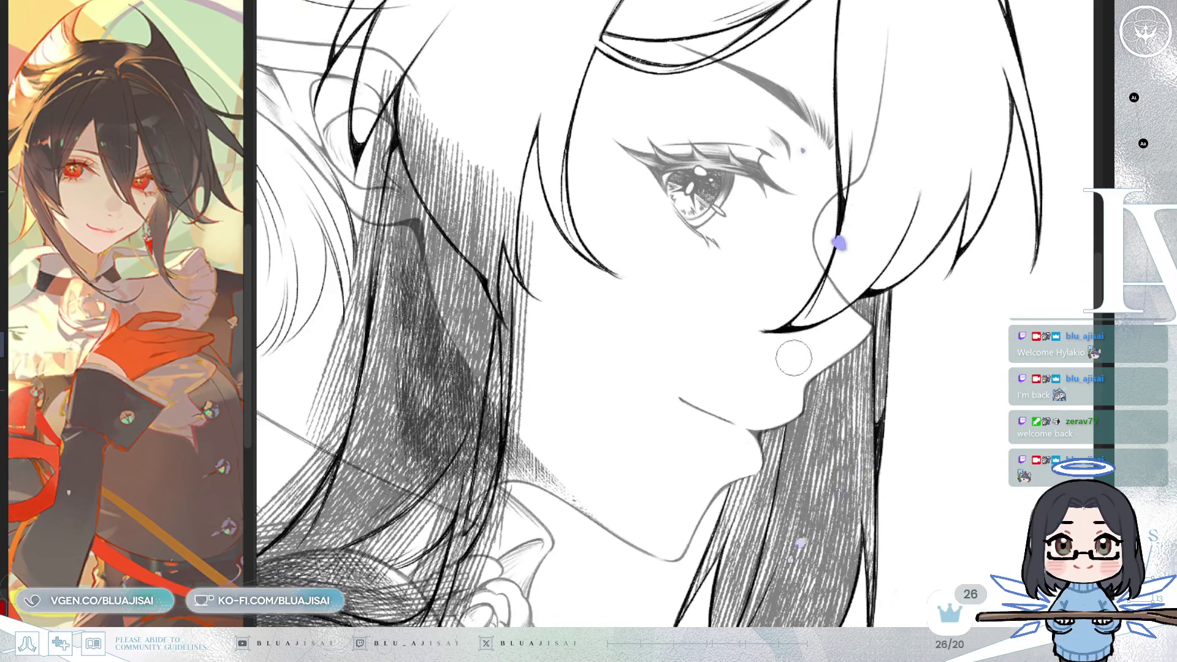
drag(704, 317, 821, 340)
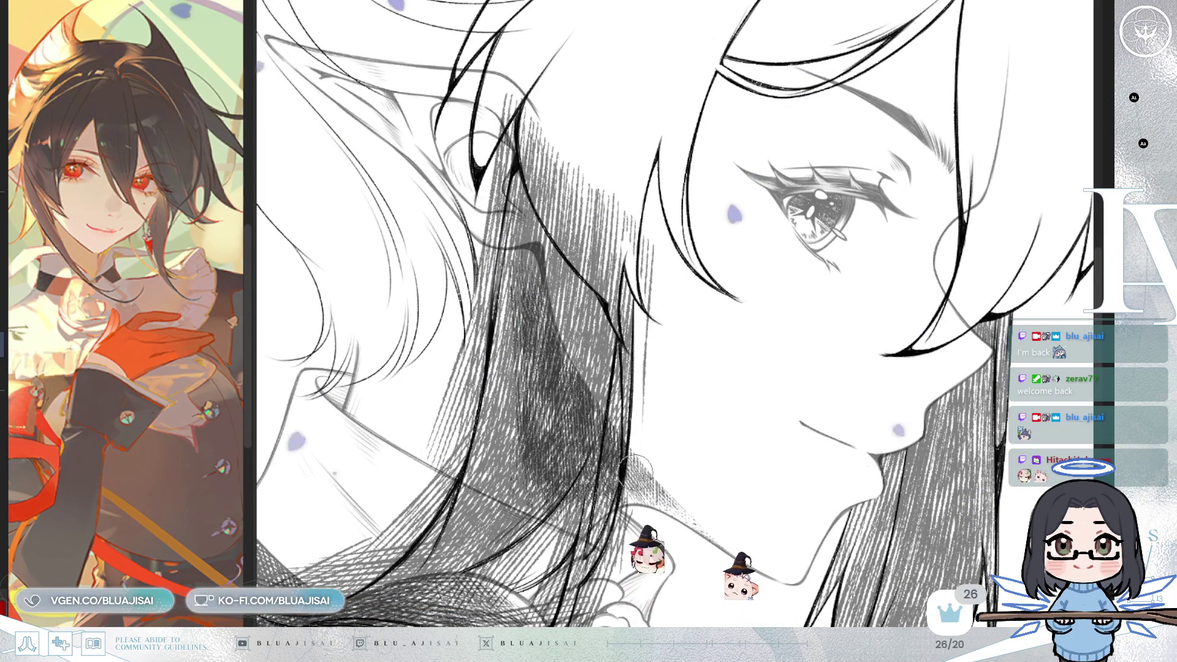
scroll(643, 368, up, 2)
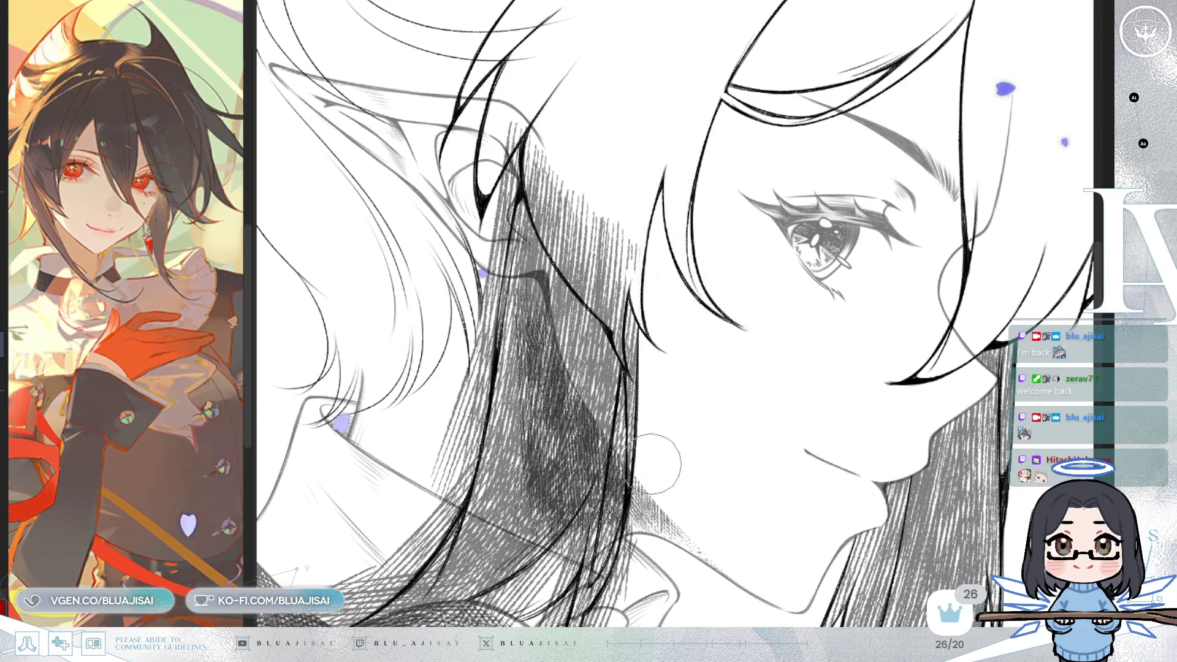
scroll(654, 383, right, 5)
scroll(638, 399, down, 3)
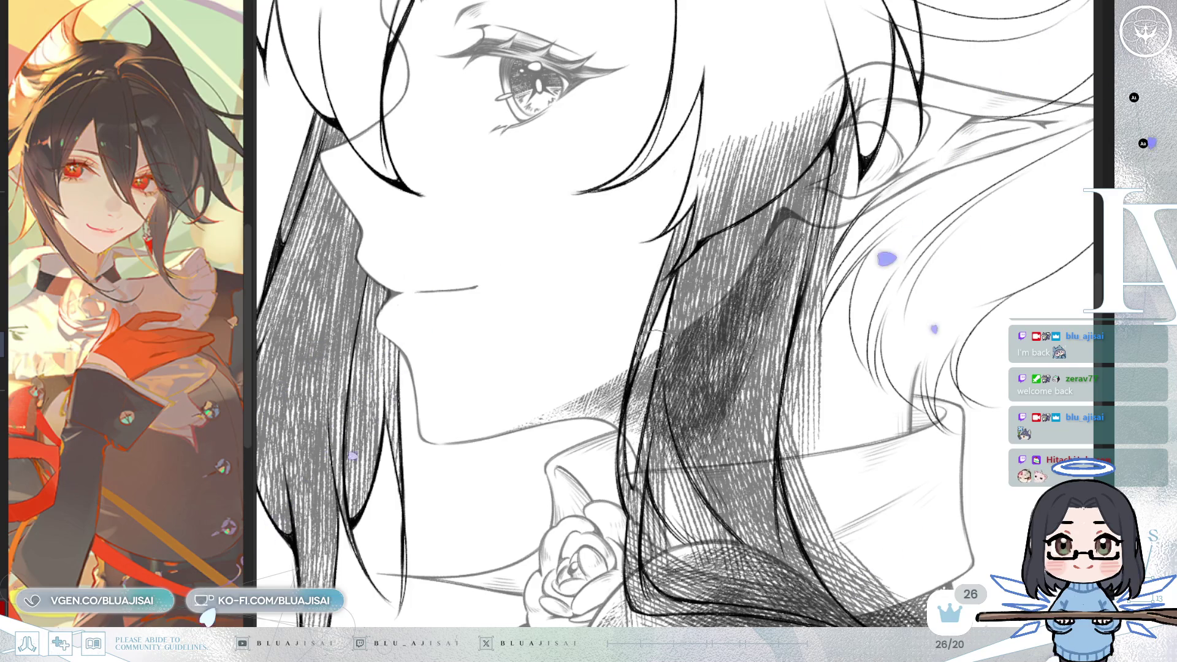
scroll(760, 273, down, 2)
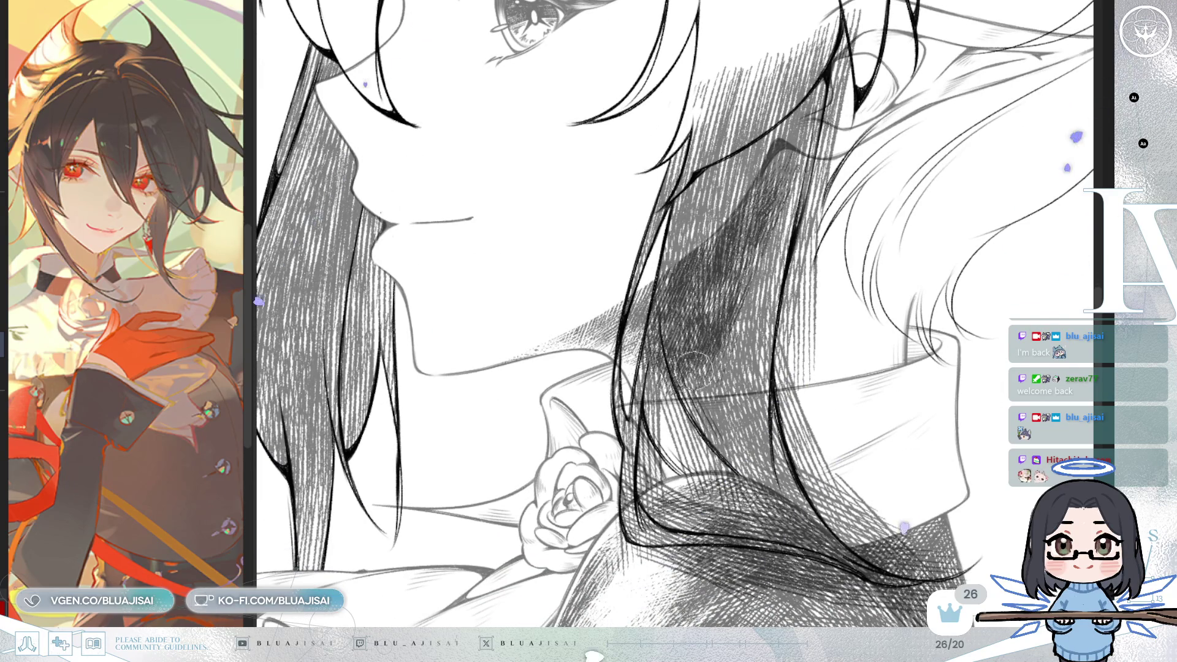
key(asciicircum)
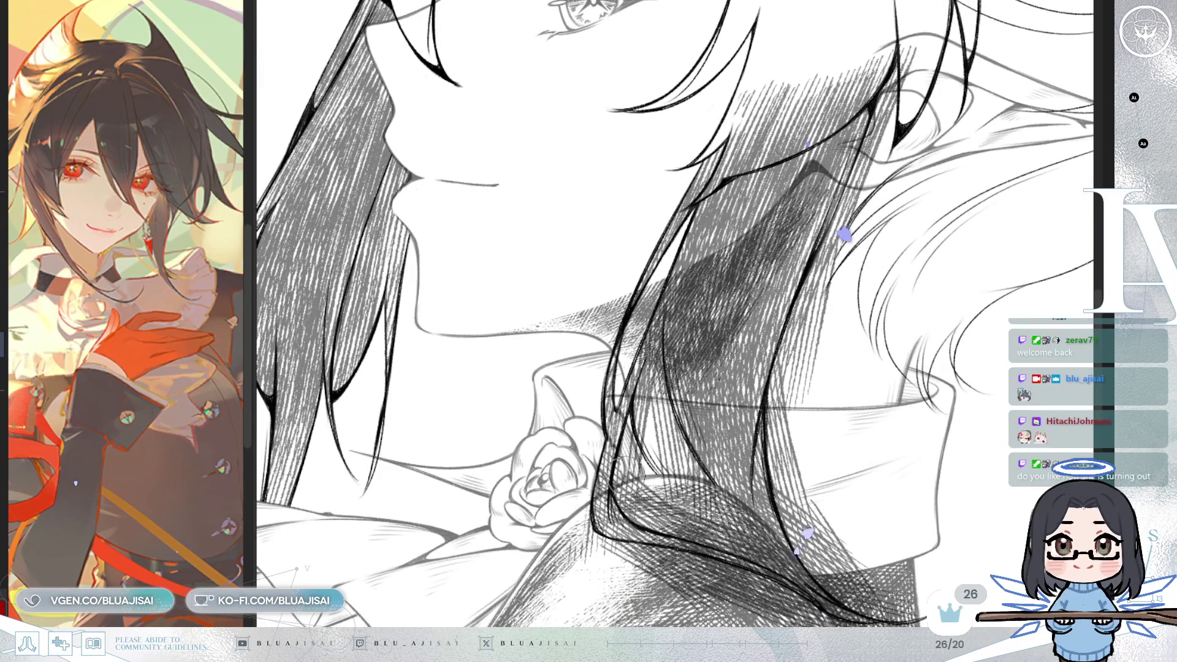
key(asciicircum)
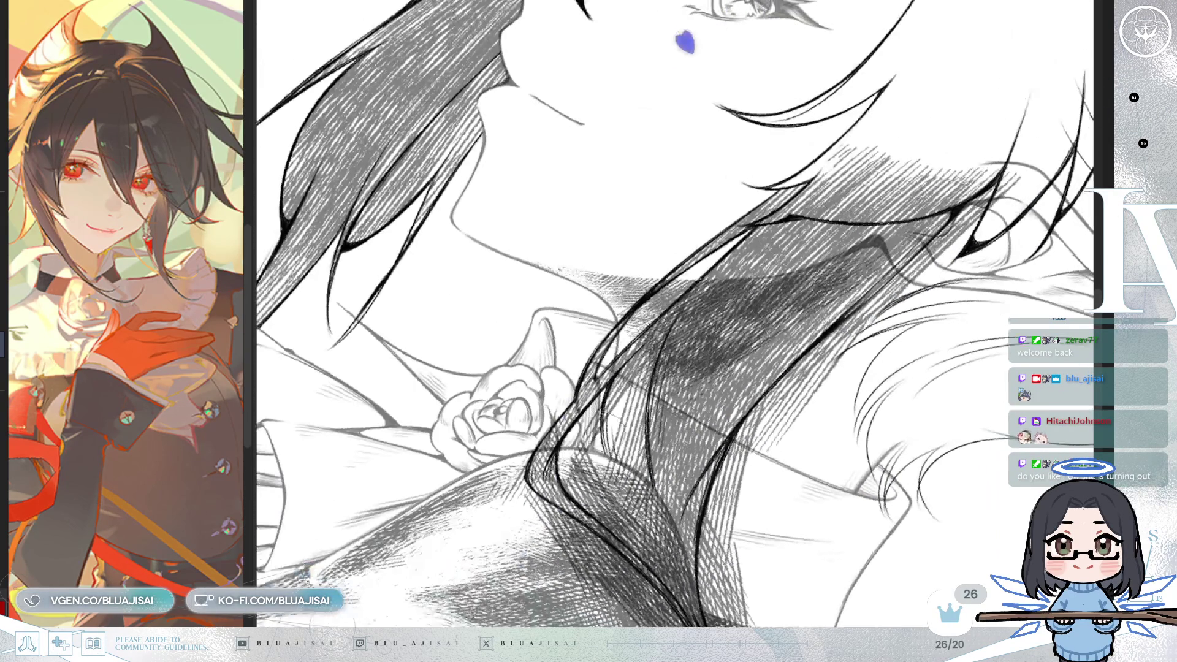
key(asciicircum)
key(asciicircum)
key(minus)
key(minus)
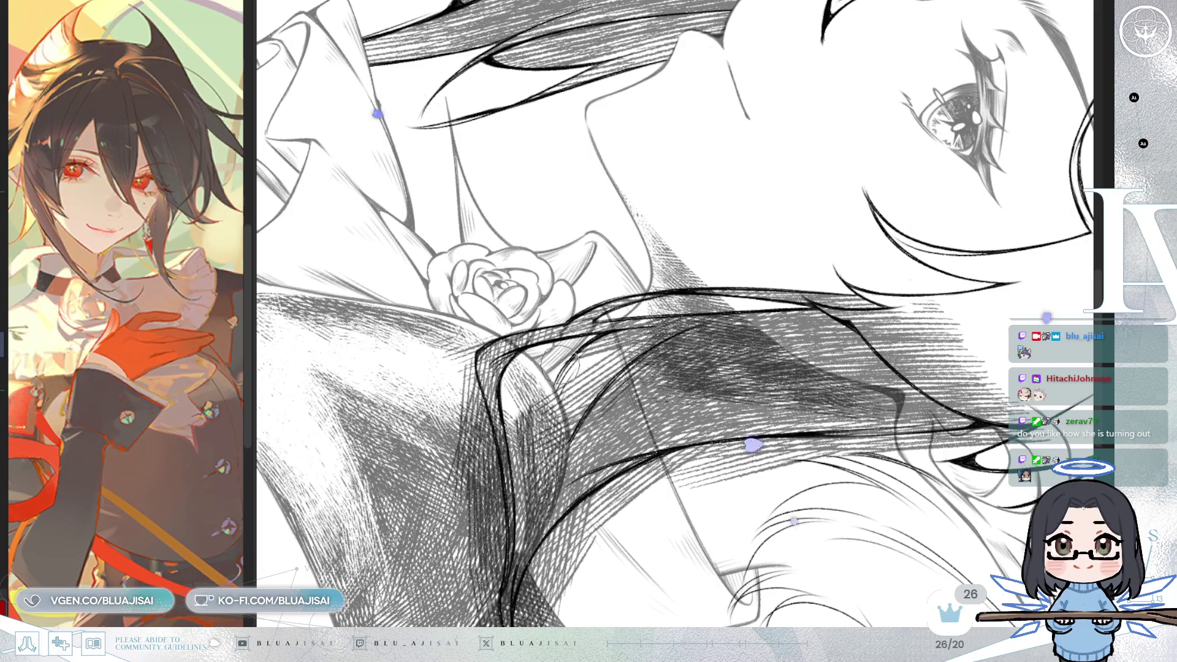
Step: Rotate the view around the rose and collar shadow, then mirror it horizontally
key(Delete)
key(Delete)
key(Delete)
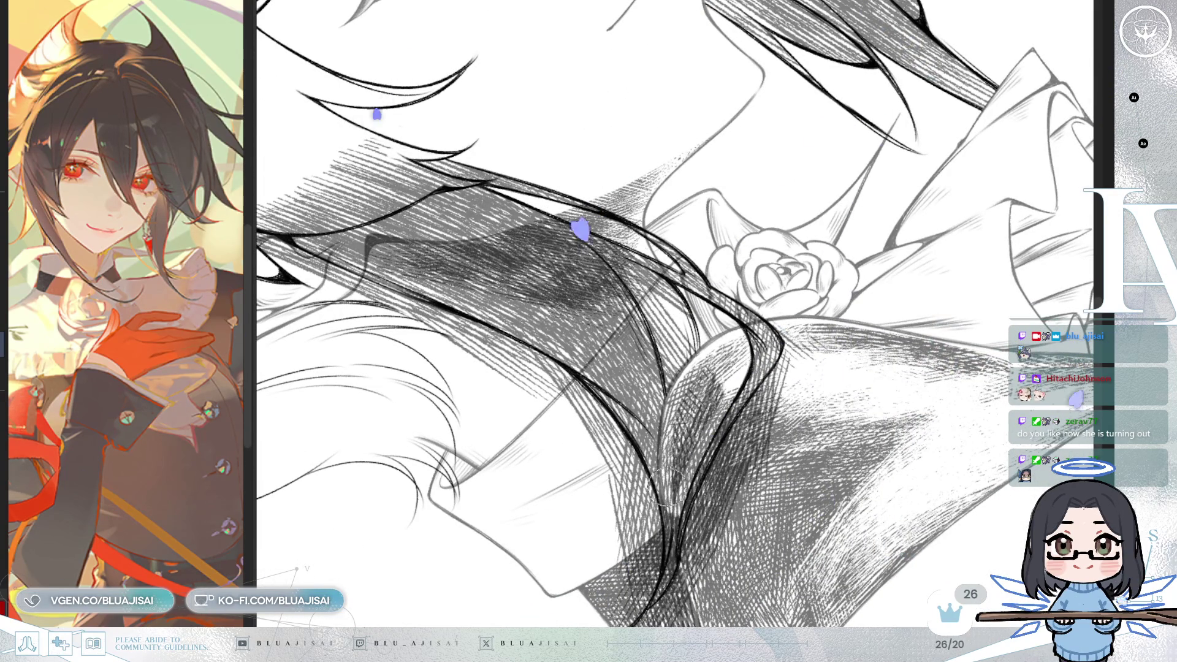
key(Delete)
key(Delete)
key(Delete)
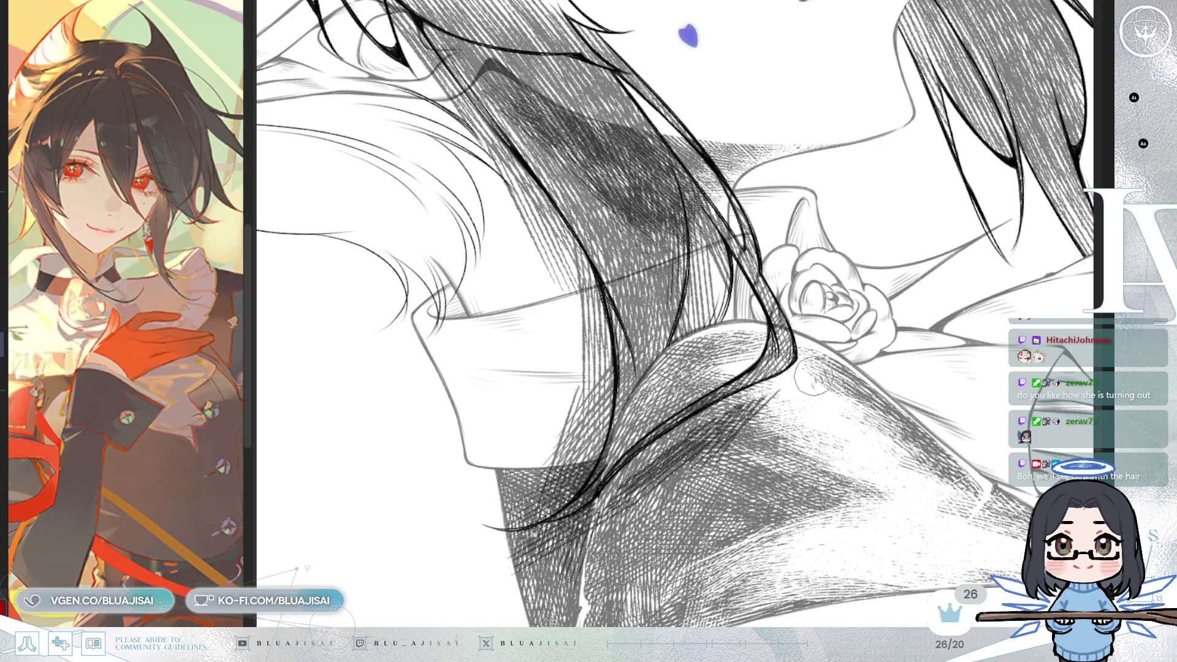
mouse_move(835, 370)
mouse_down()
mouse_move(760, 423)
mouse_move(790, 379)
mouse_up()
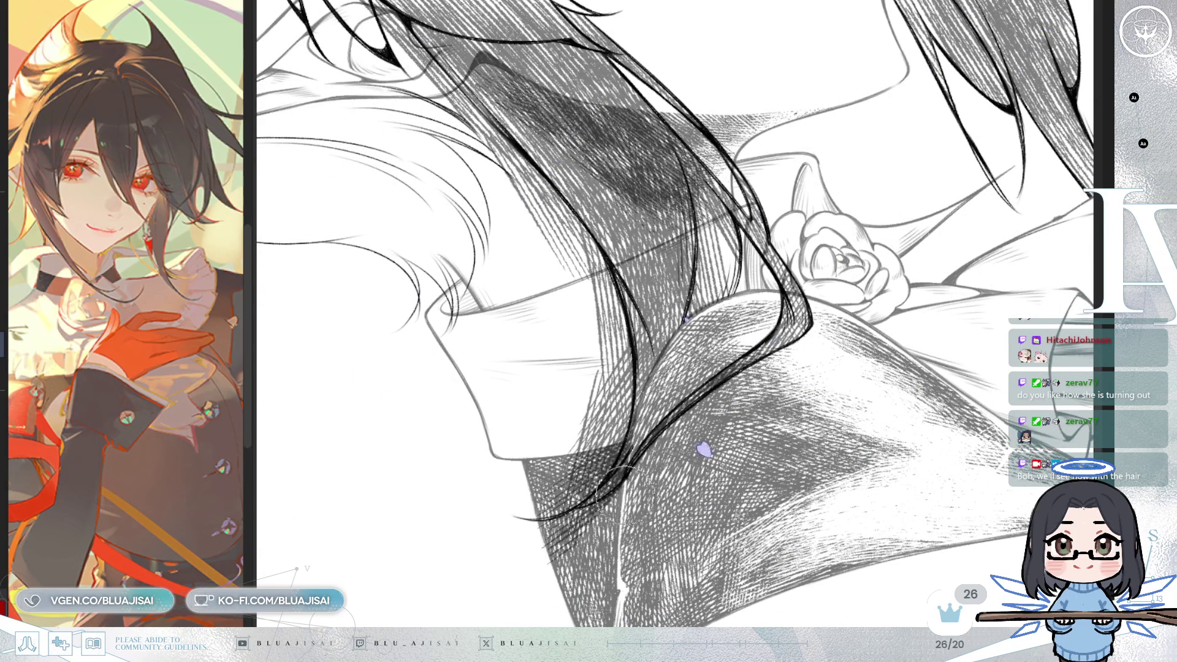
drag(674, 307, 729, 292)
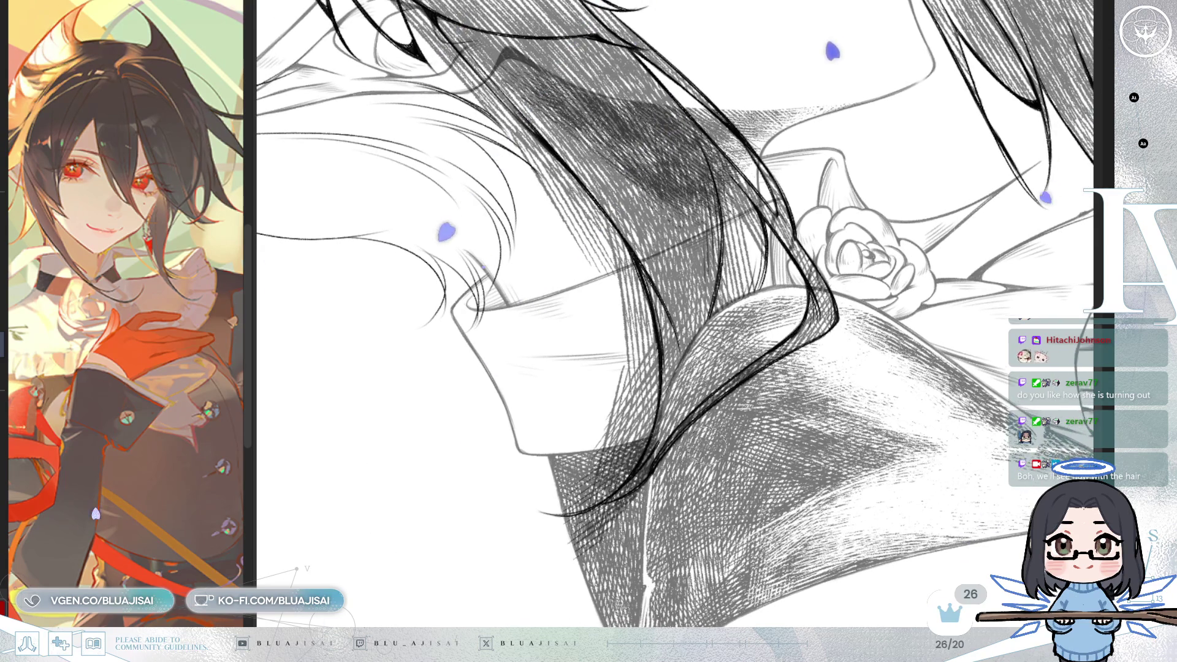
drag(668, 464, 702, 433)
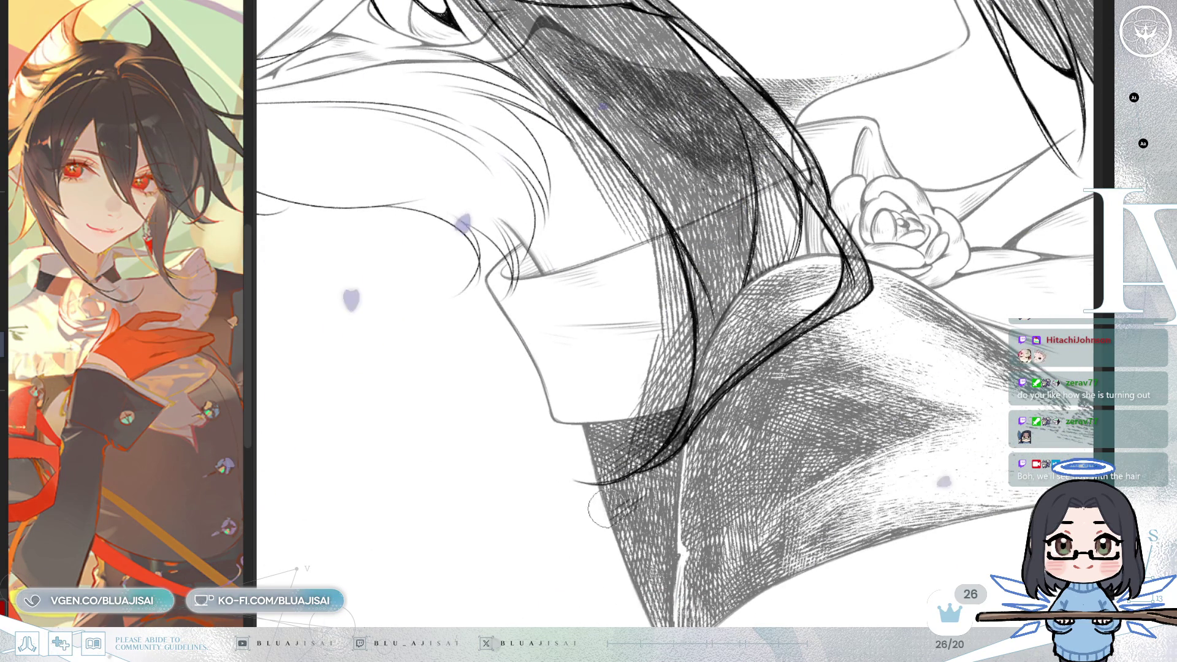
key(h)
key(End)
key(End)
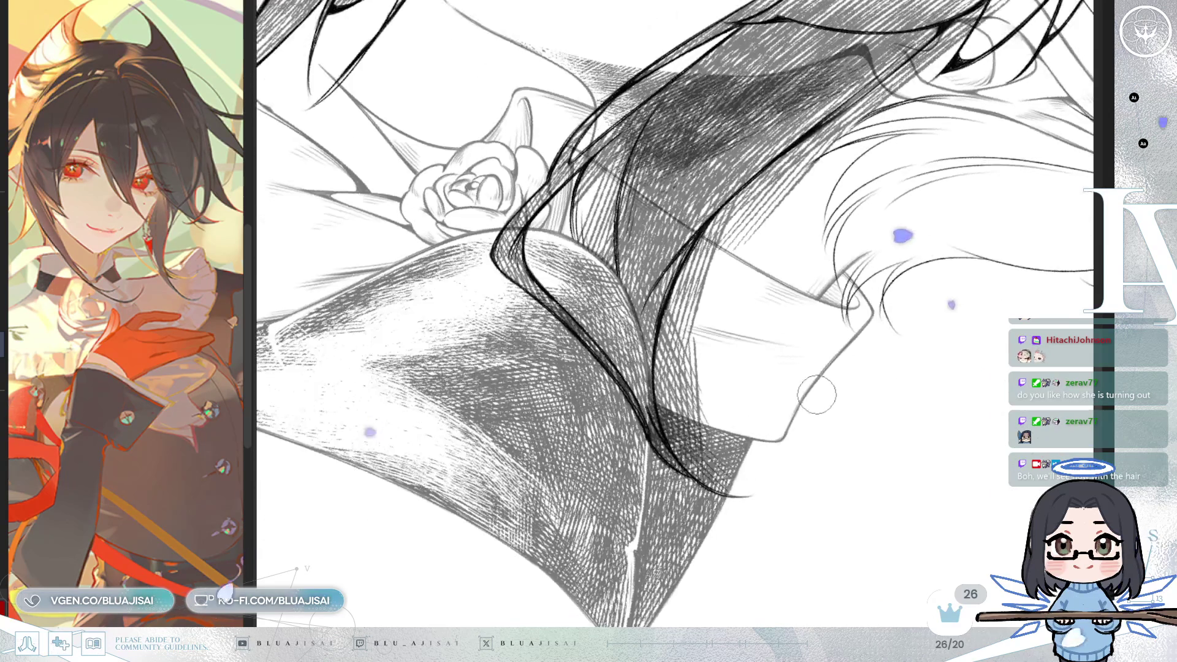
Step: Undo the last hair hatching strokes and erase the stray dashes on the hair over the collar
key(End)
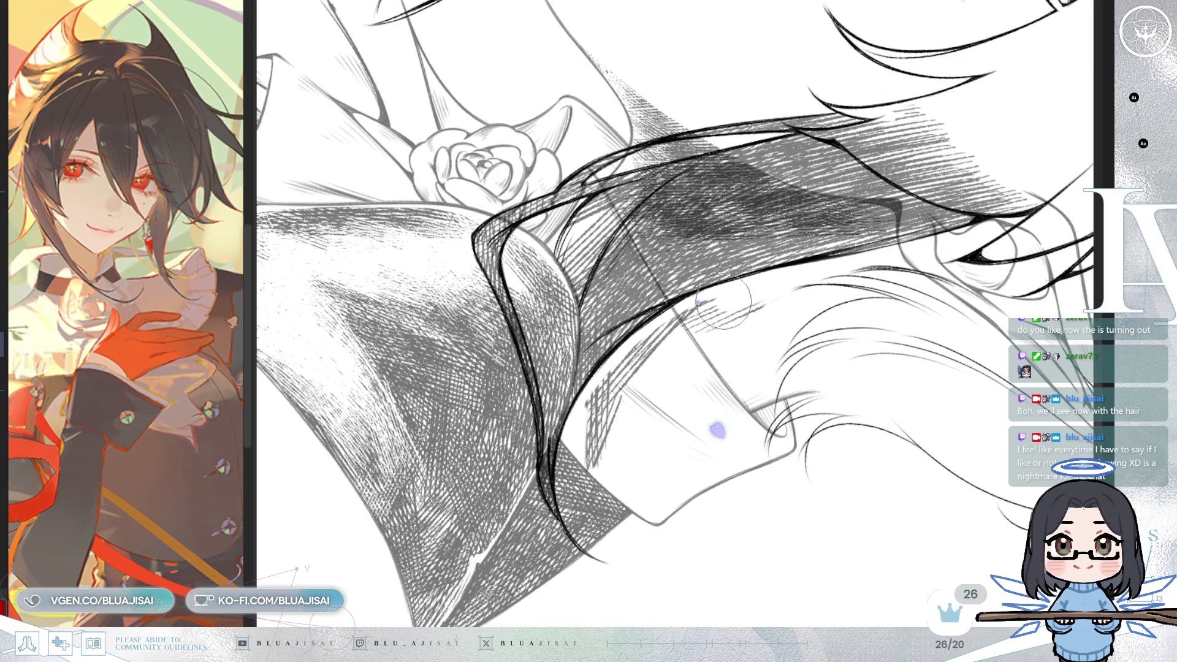
key(ctrl+z)
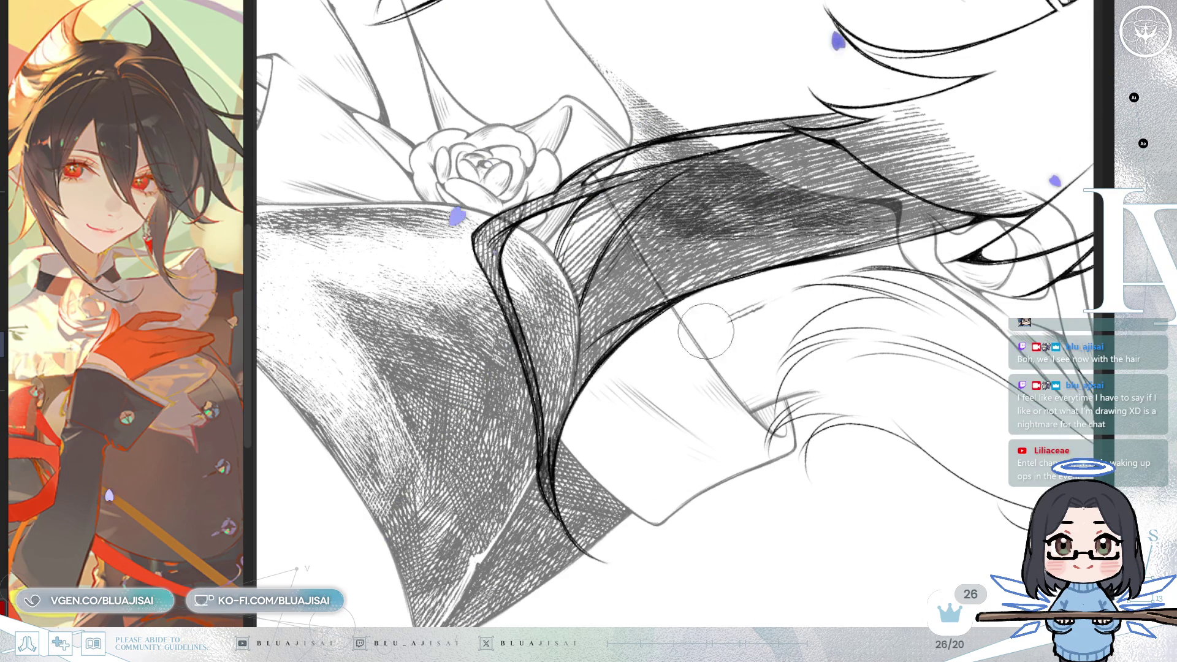
key(minus)
key(minus)
key(minus)
key(minus)
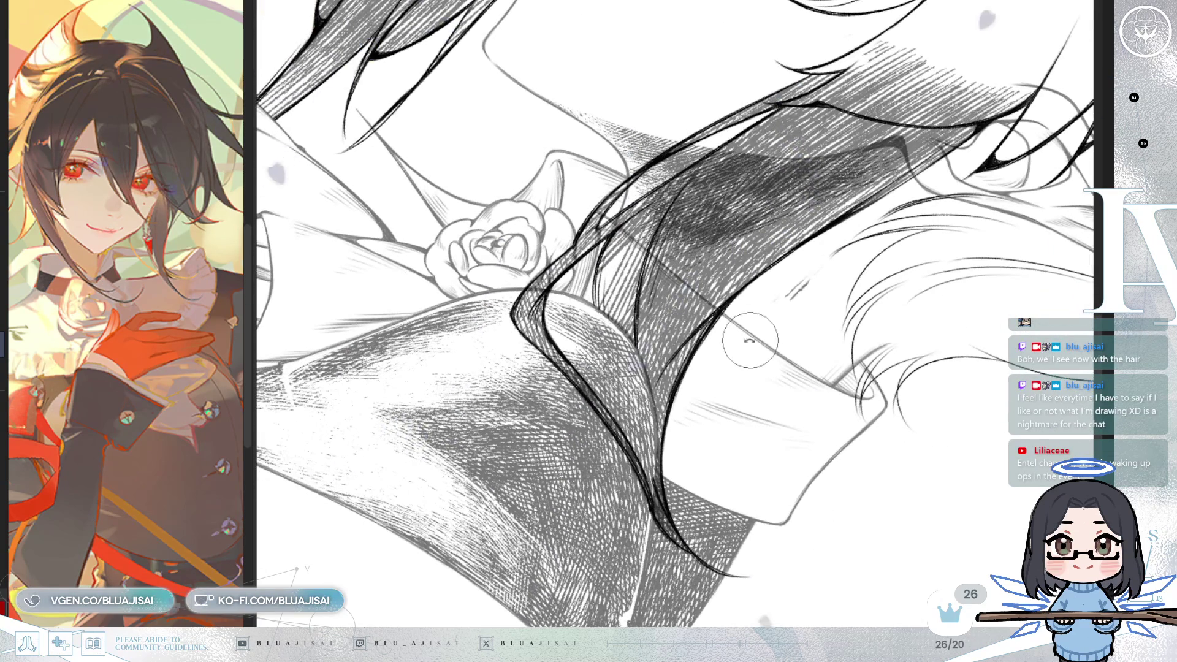
drag(786, 309, 795, 305)
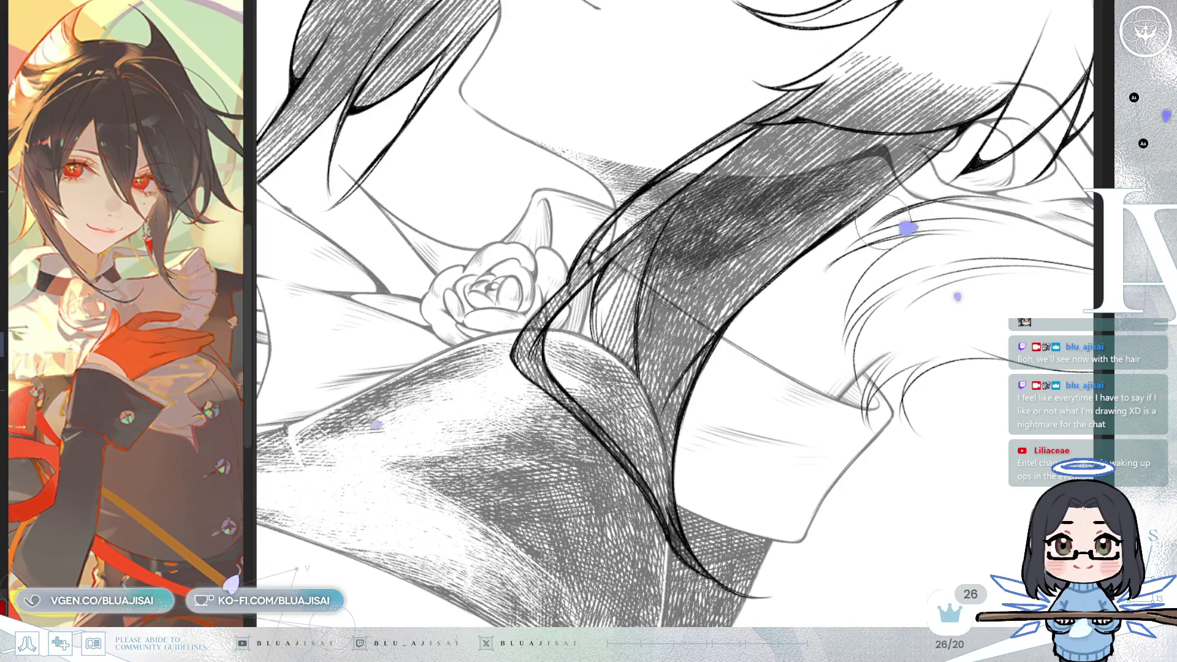
scroll(766, 334, up, 5)
scroll(711, 392, up, 2)
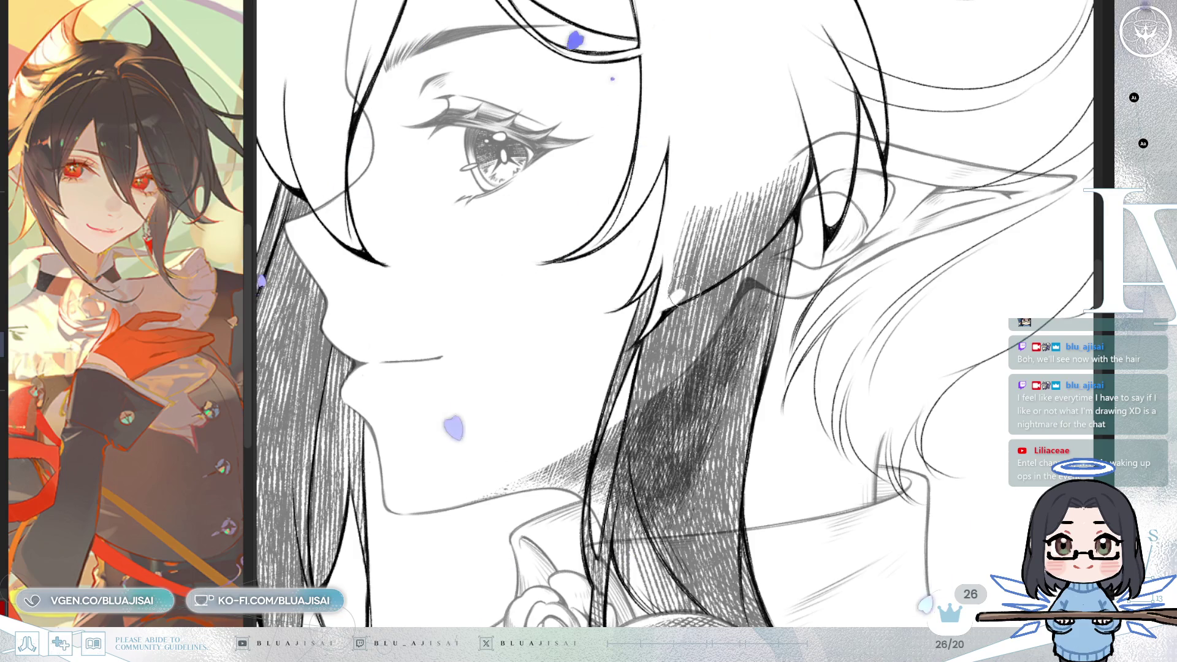
Step: Tilt the view and erase the top of the neck hatching just below the ear
drag(679, 298, 685, 357)
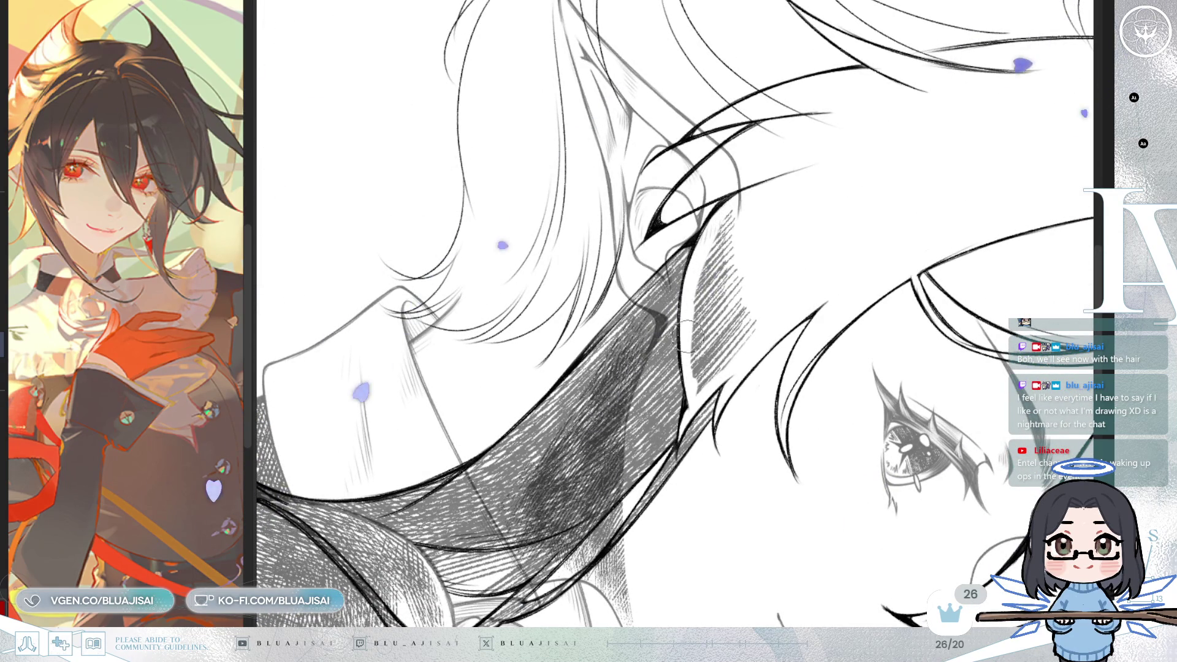
mouse_move(727, 220)
mouse_down()
mouse_move(722, 282)
mouse_move(734, 320)
mouse_move(694, 344)
mouse_move(717, 315)
mouse_up()
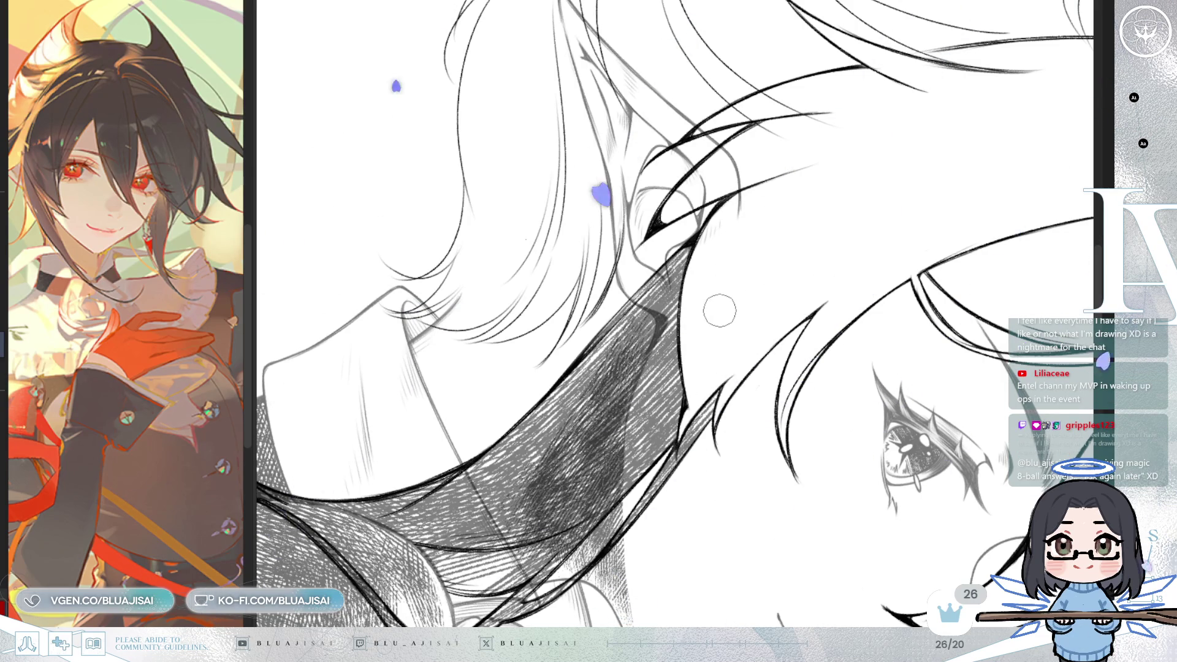
key(bracketright)
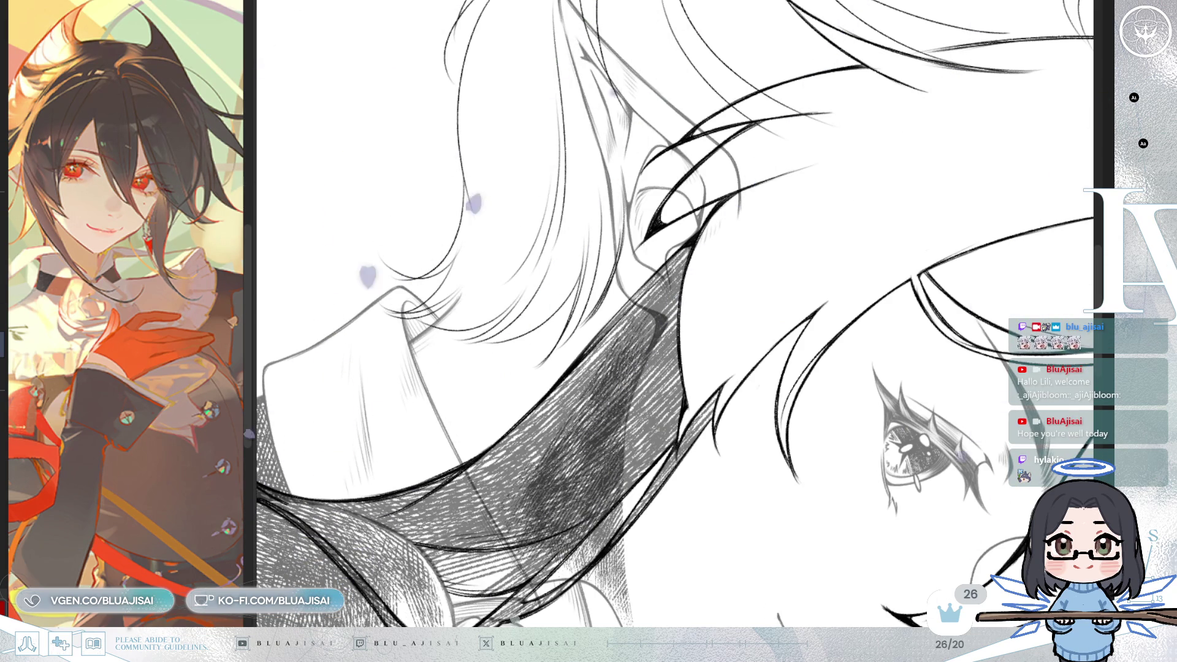
Step: Turn the canvas view back upright
key(minus)
key(minus)
key(minus)
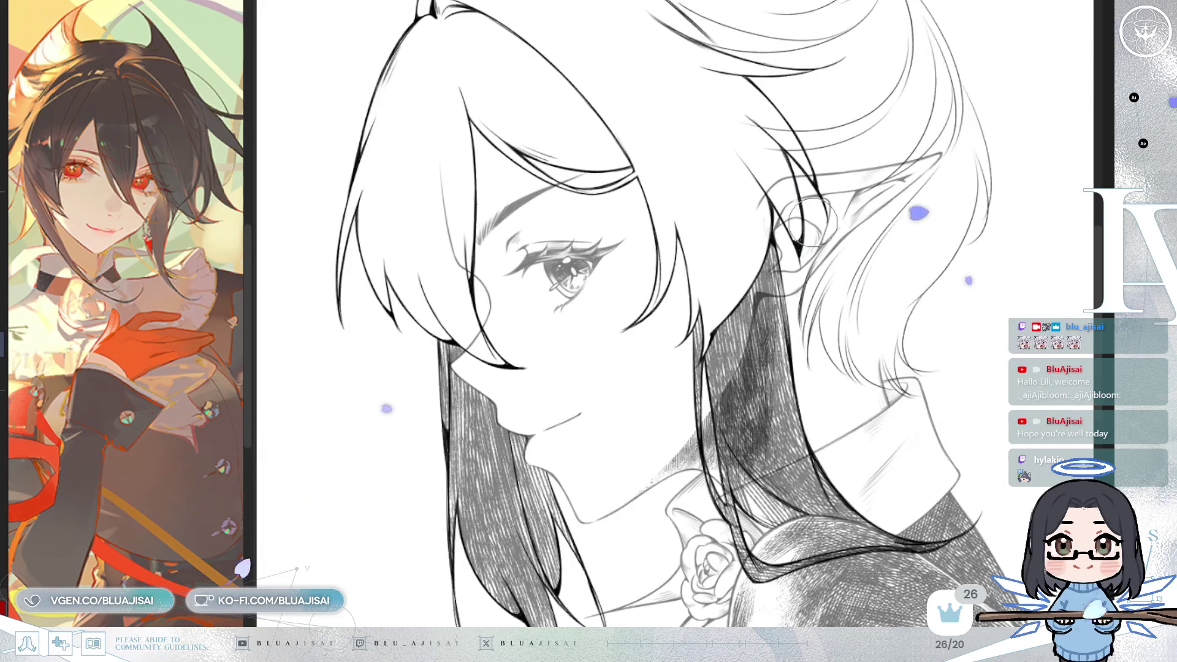
Step: Zoom the canvas out to review the whole upright head and neck line art
scroll(796, 307, down, 2)
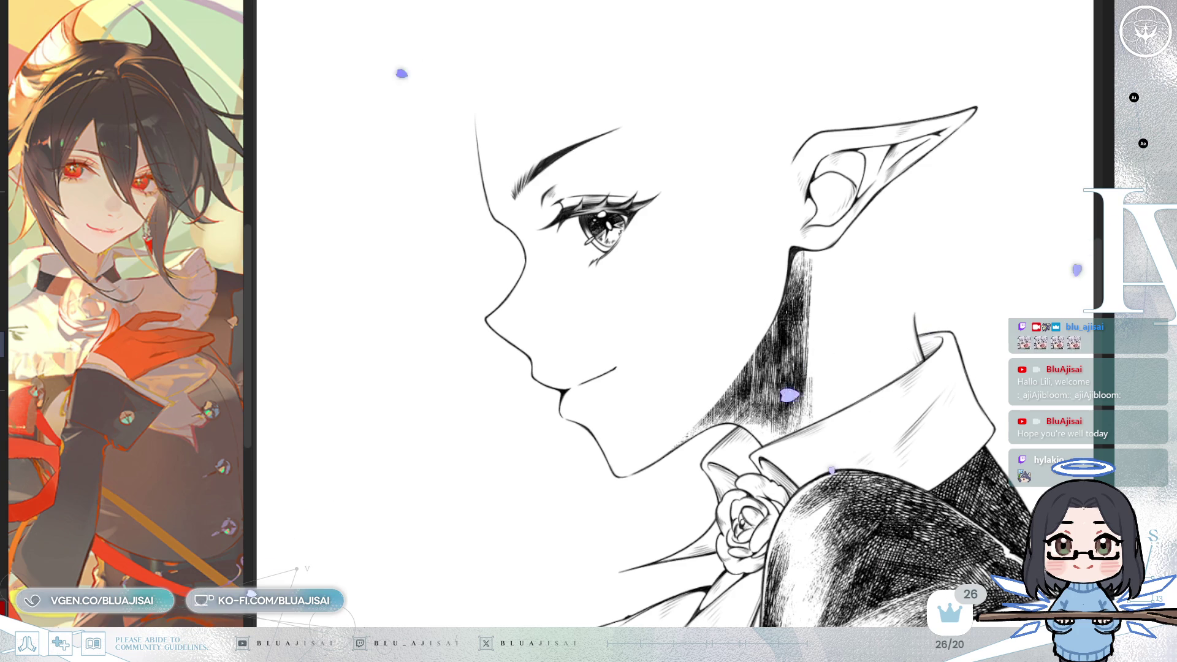
scroll(705, 331, down, 5)
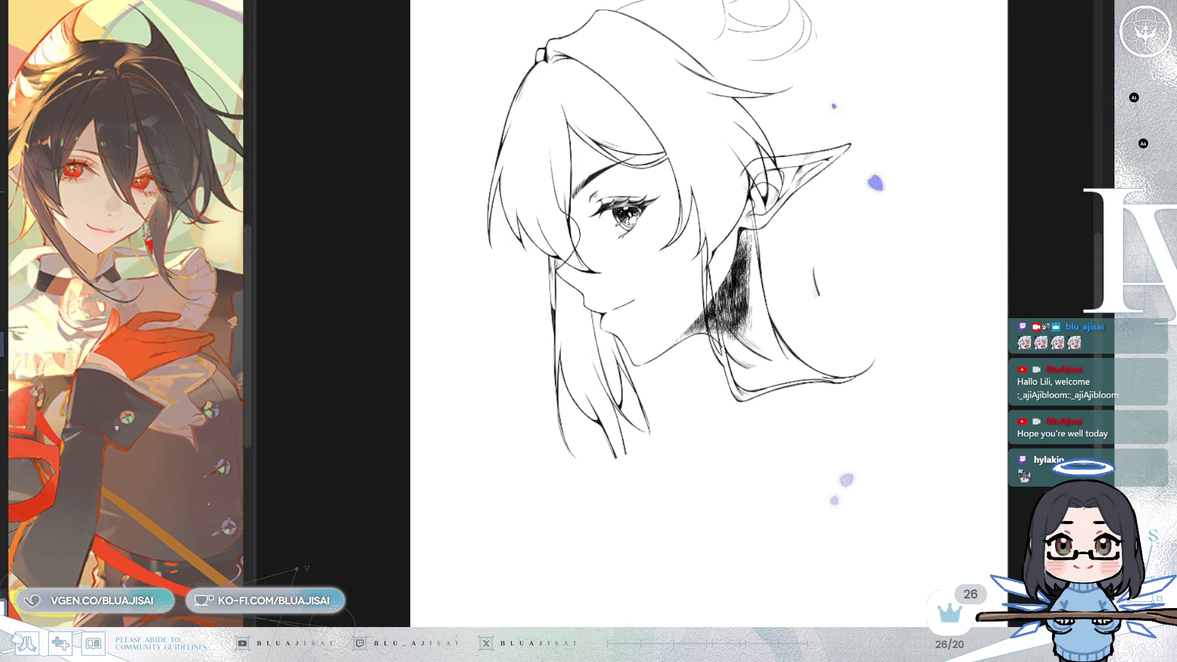
scroll(526, 306, up, 6)
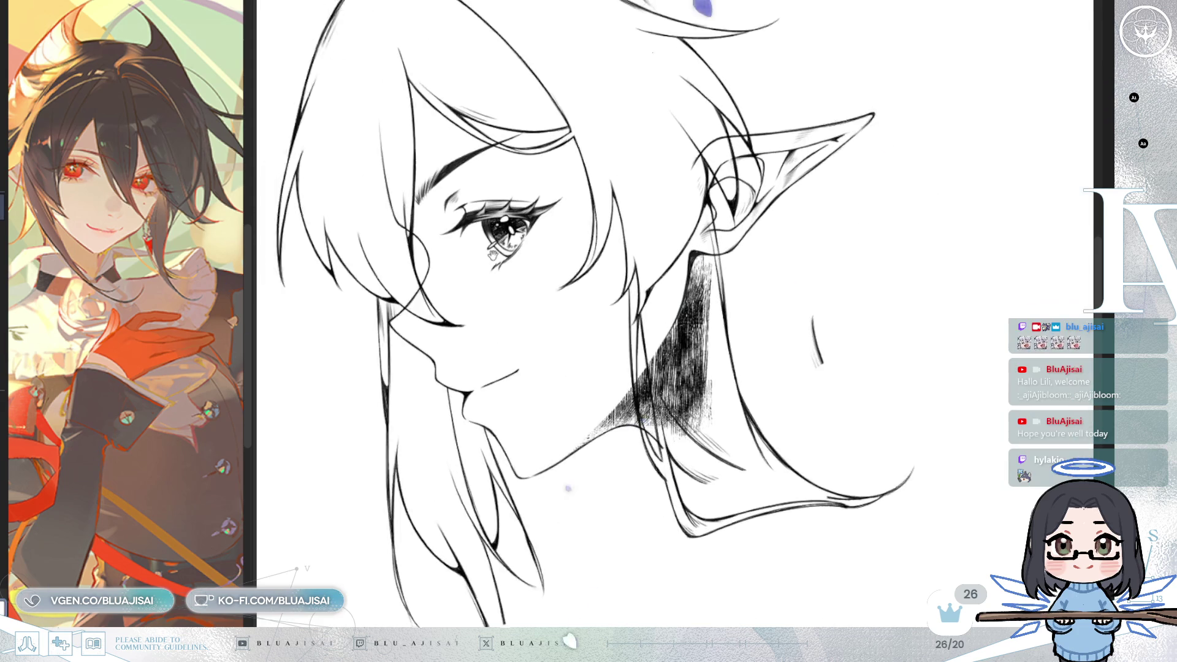
Step: Erase the upper neck hatching below the ear, then reframe the view on the whole head
scroll(526, 307, up, 3)
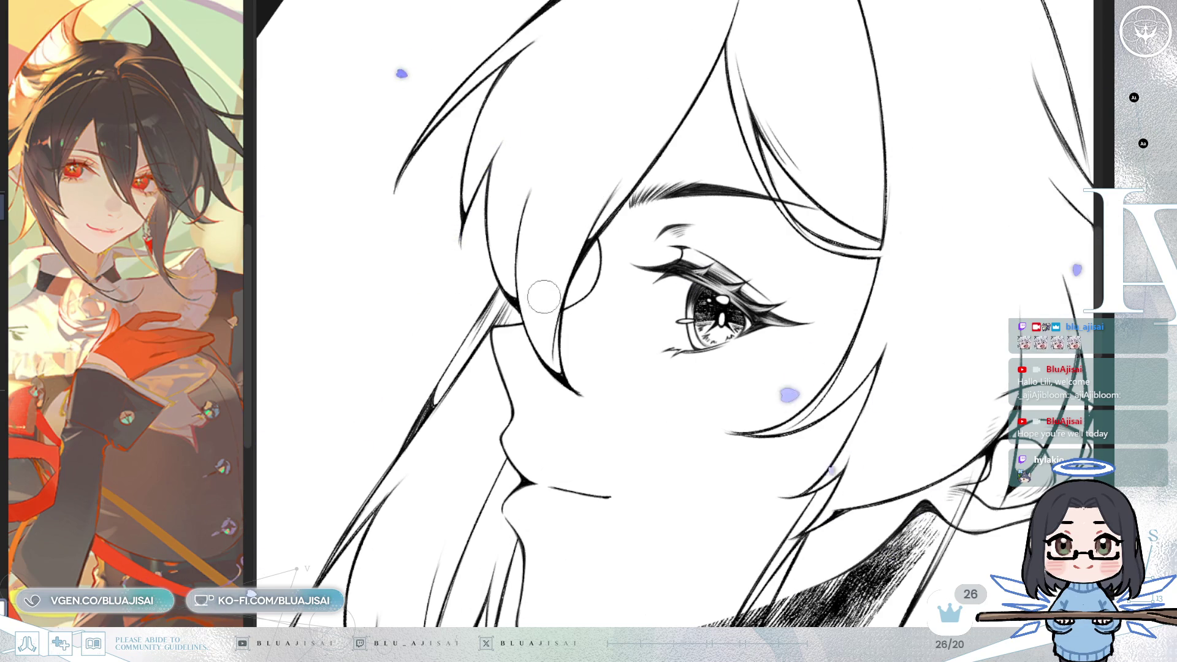
mouse_move(897, 264)
mouse_down()
mouse_move(837, 135)
mouse_move(753, 92)
mouse_up()
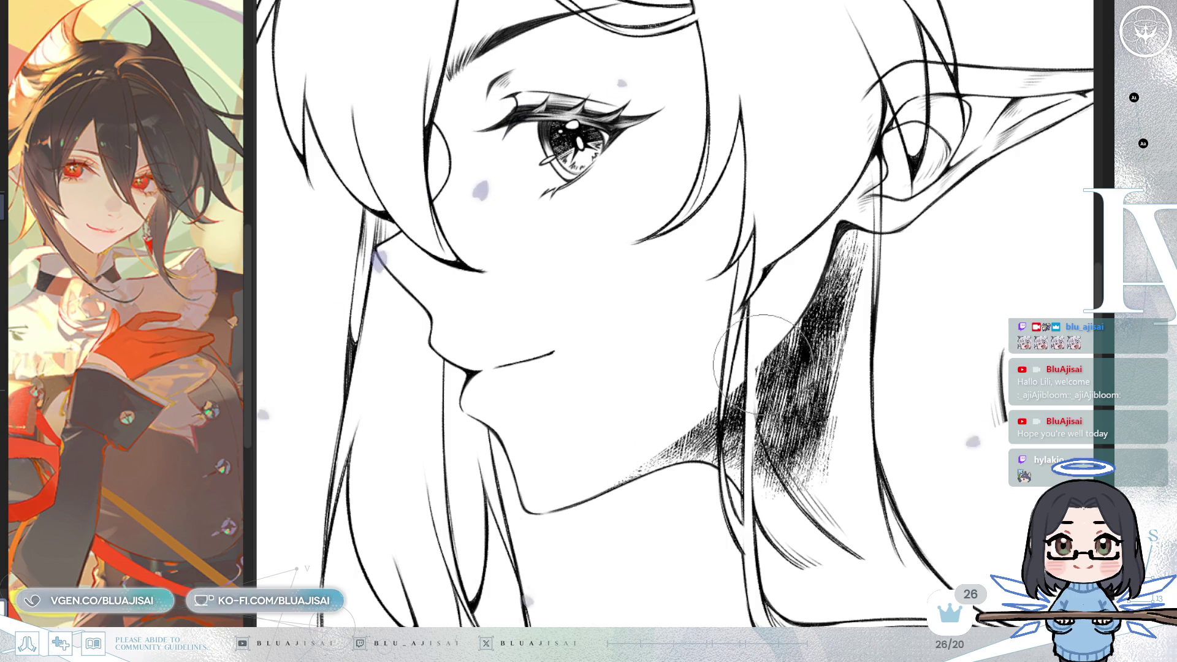
scroll(841, 205, up, 2)
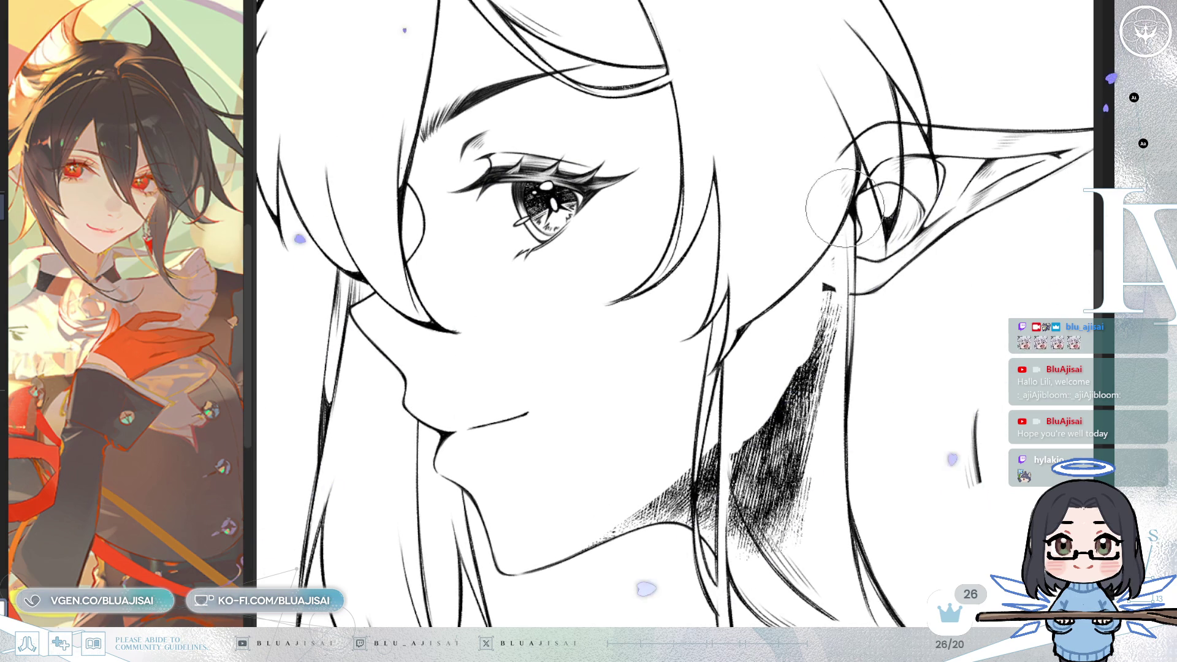
drag(832, 276, 834, 329)
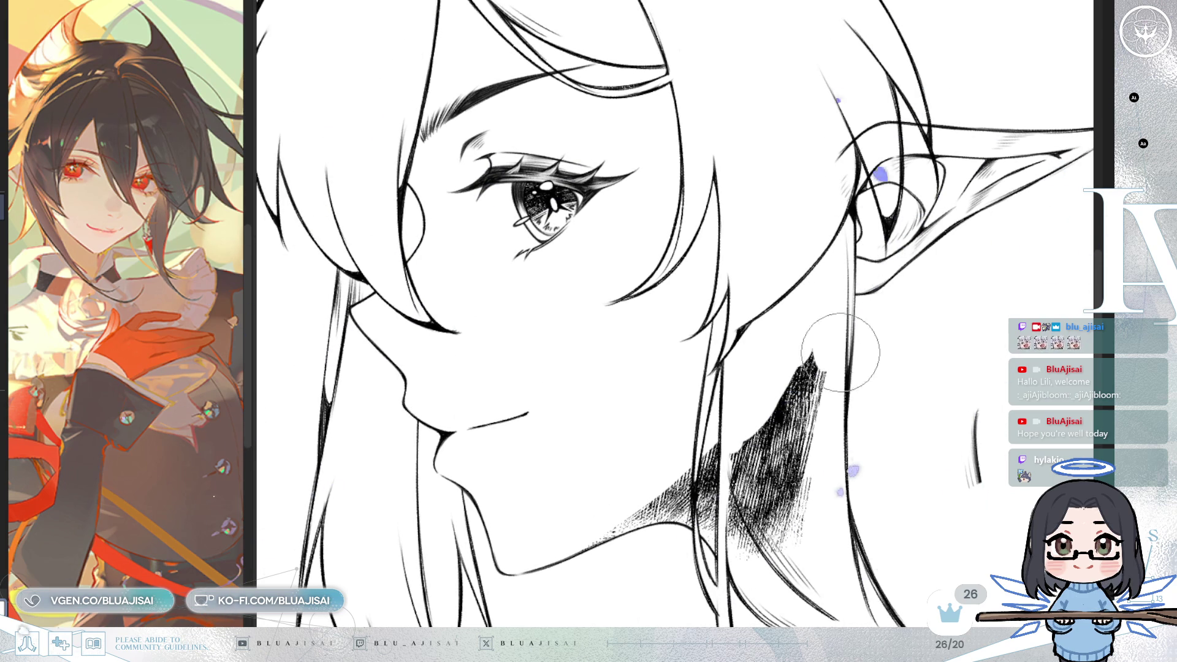
mouse_move(815, 374)
mouse_down()
mouse_move(806, 514)
mouse_move(772, 507)
mouse_move(749, 420)
mouse_move(750, 502)
mouse_up()
scroll(790, 302, up, 3)
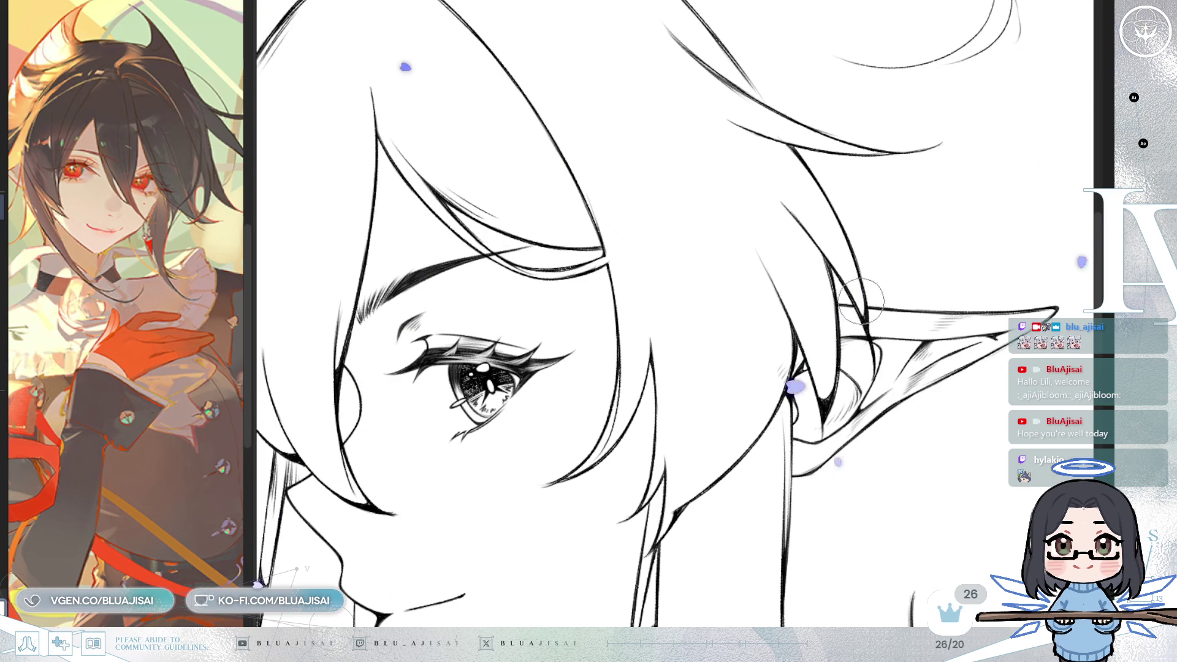
scroll(874, 289, down, 3)
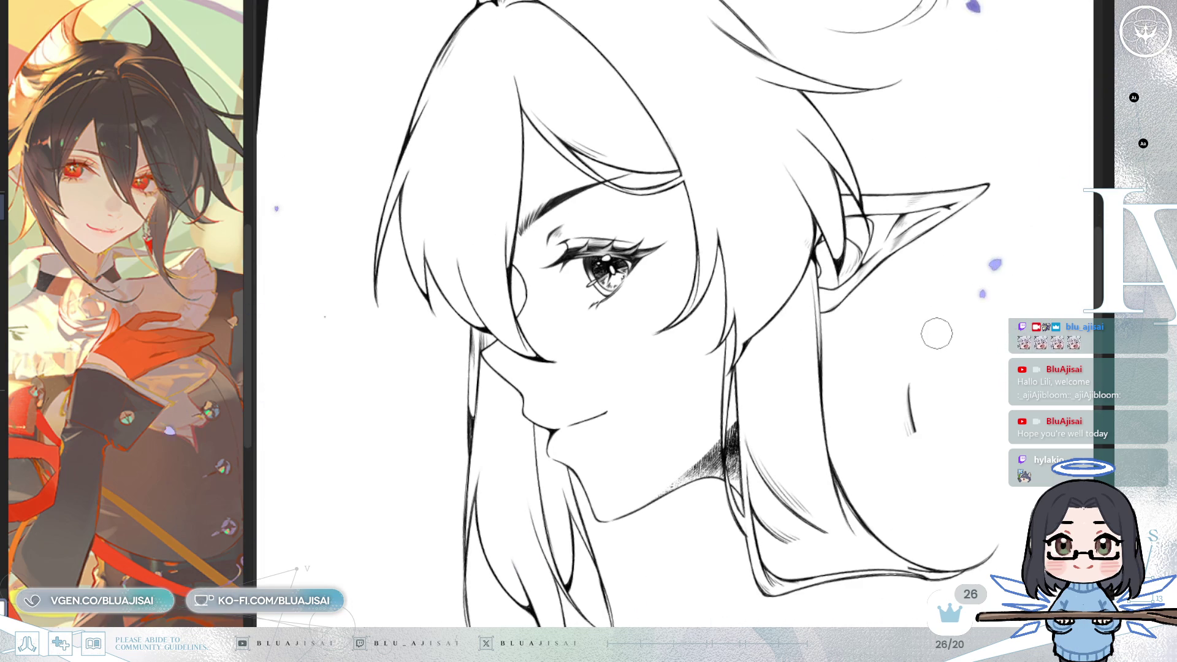
drag(967, 339, 993, 298)
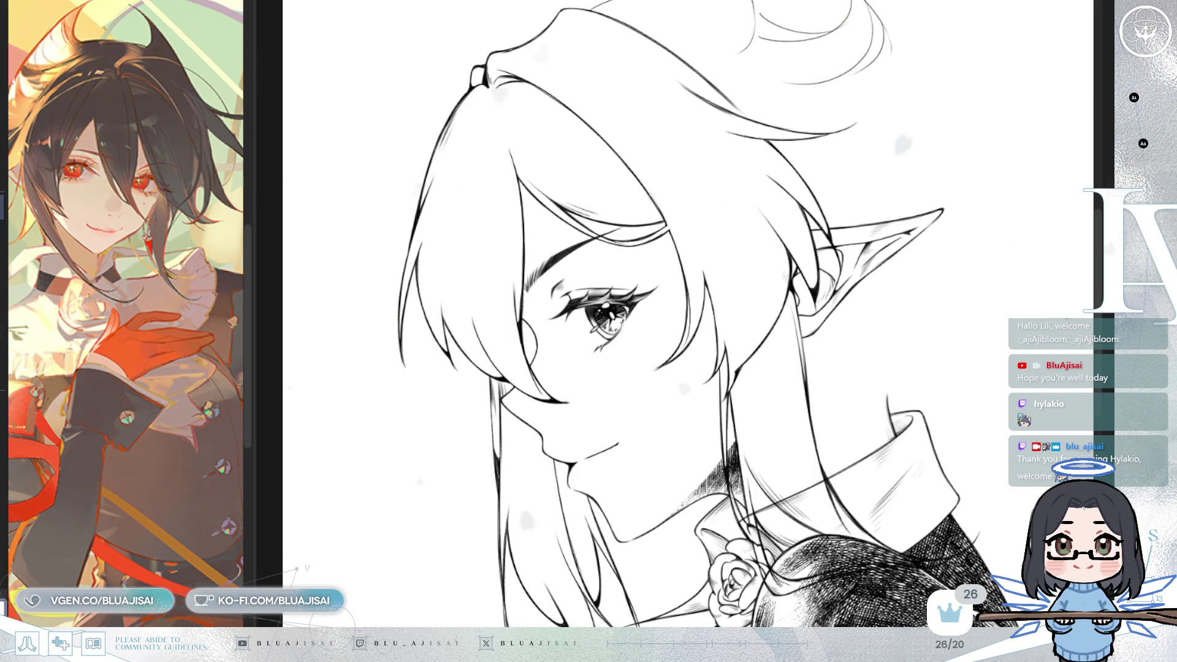
Step: Extend the white highlight line along the dark jacket shoulder
scroll(749, 409, up, 3)
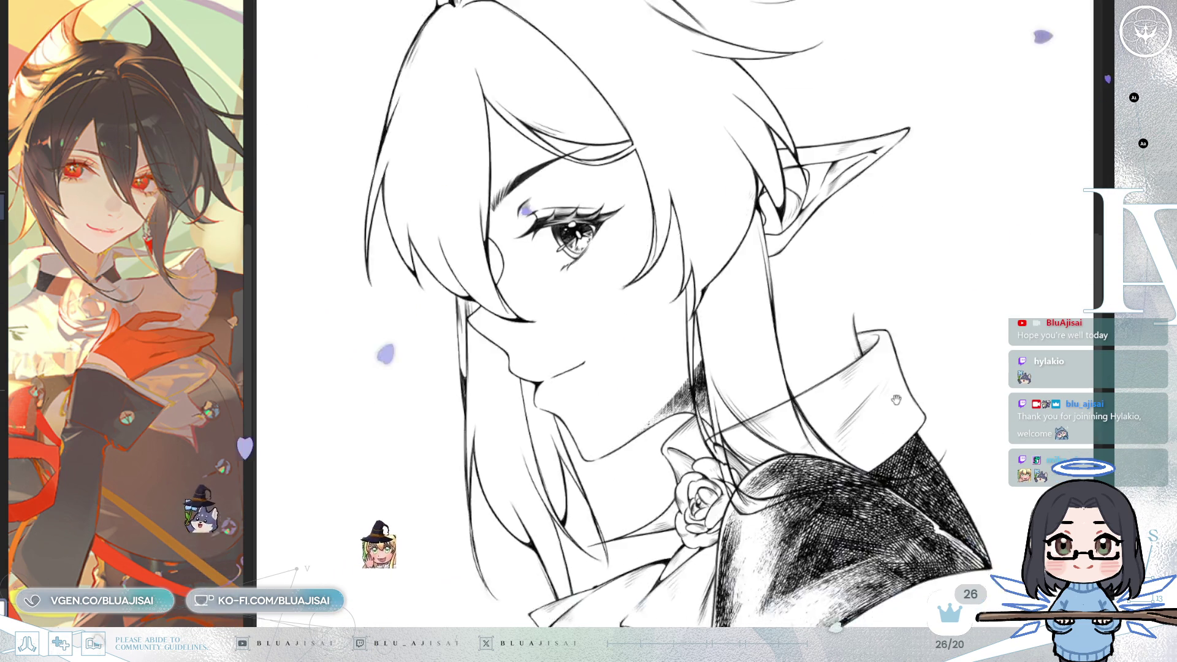
scroll(749, 409, up, 2)
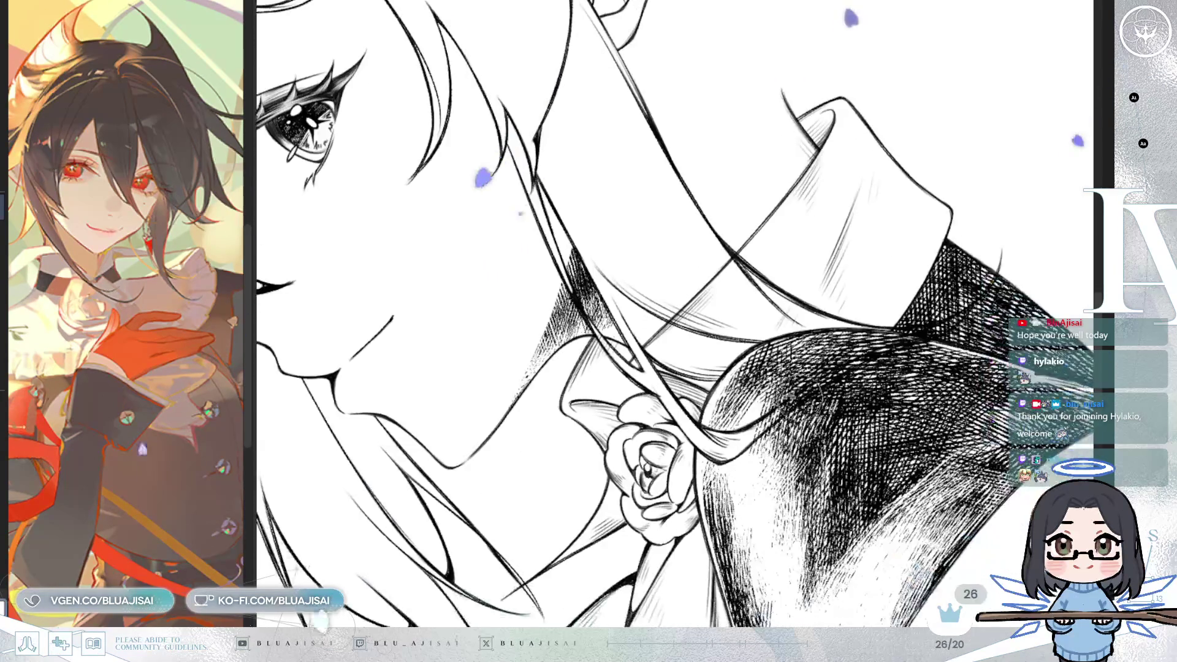
drag(787, 401, 922, 318)
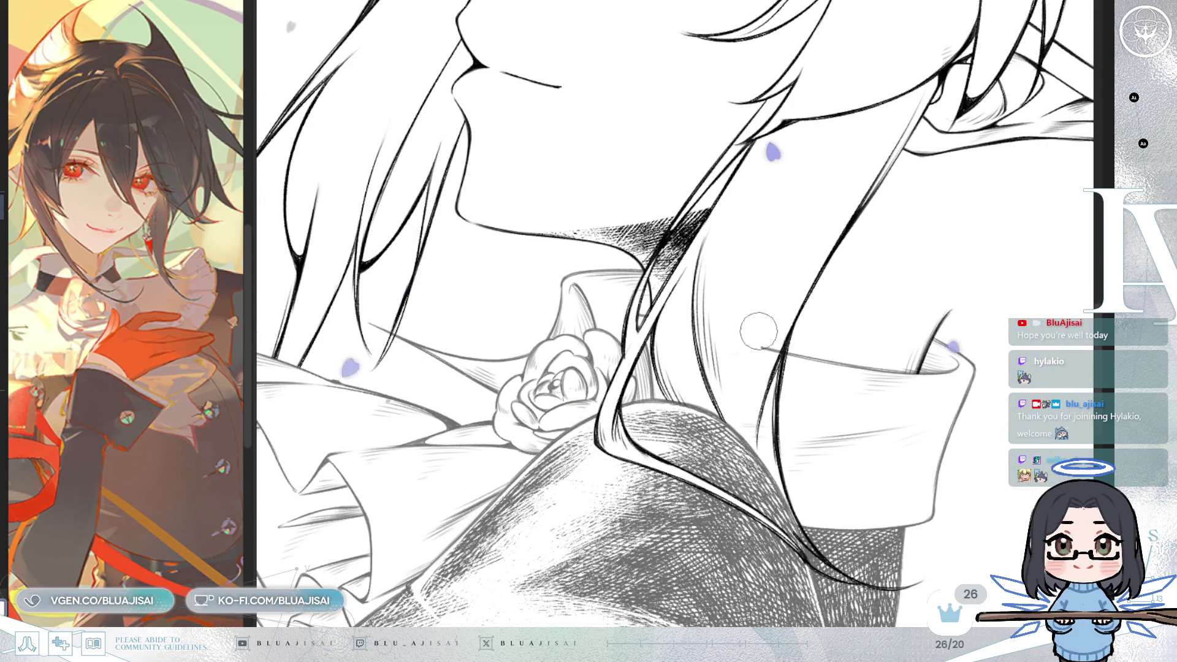
Step: Rotate and mirror the canvas to check the bust, then return it upright
key(Delete)
key(Delete)
key(Delete)
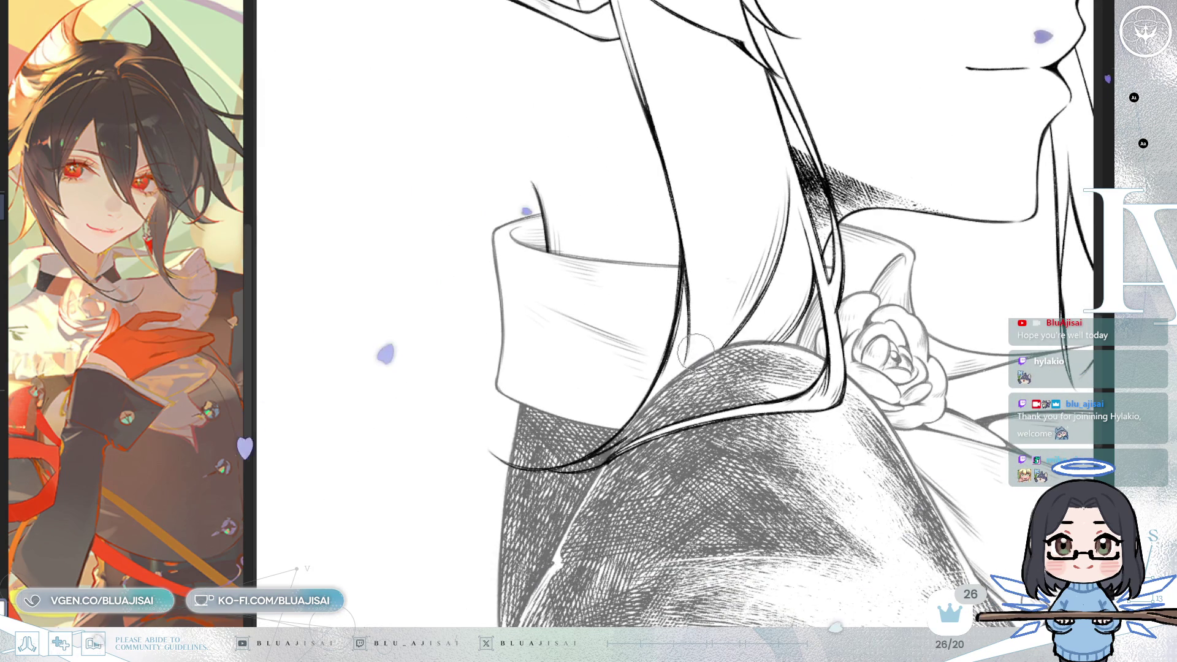
key(Delete)
key(Delete)
scroll(638, 429, up, 1)
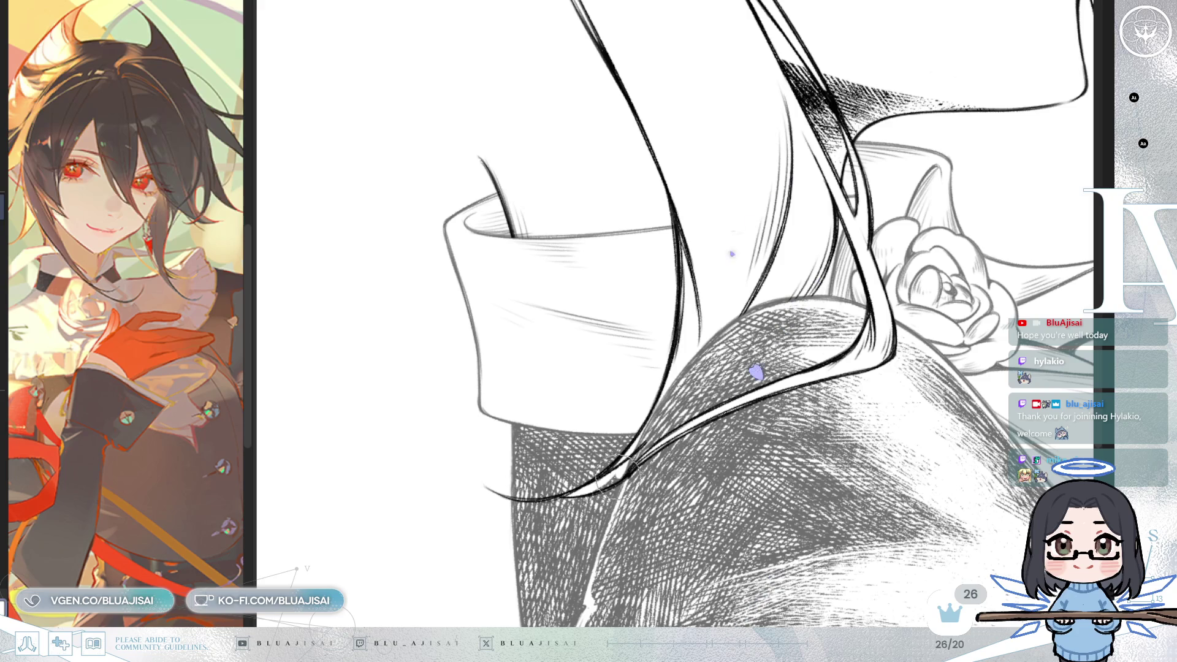
key(Delete)
key(Delete)
key(Delete)
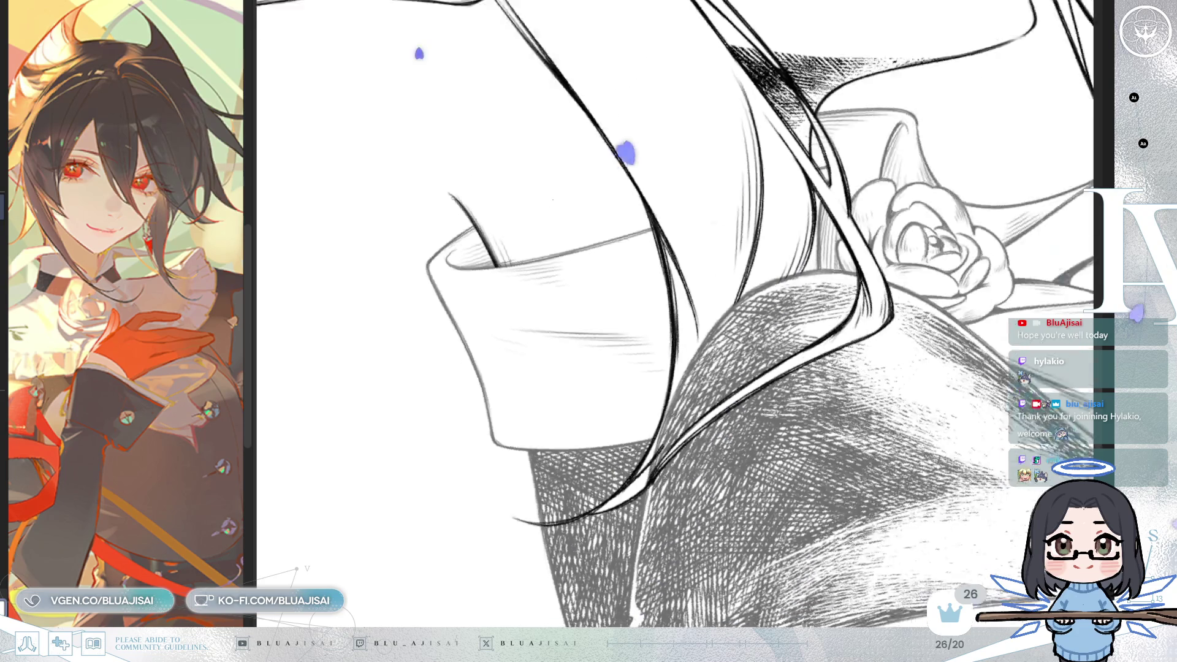
scroll(612, 517, up, 2)
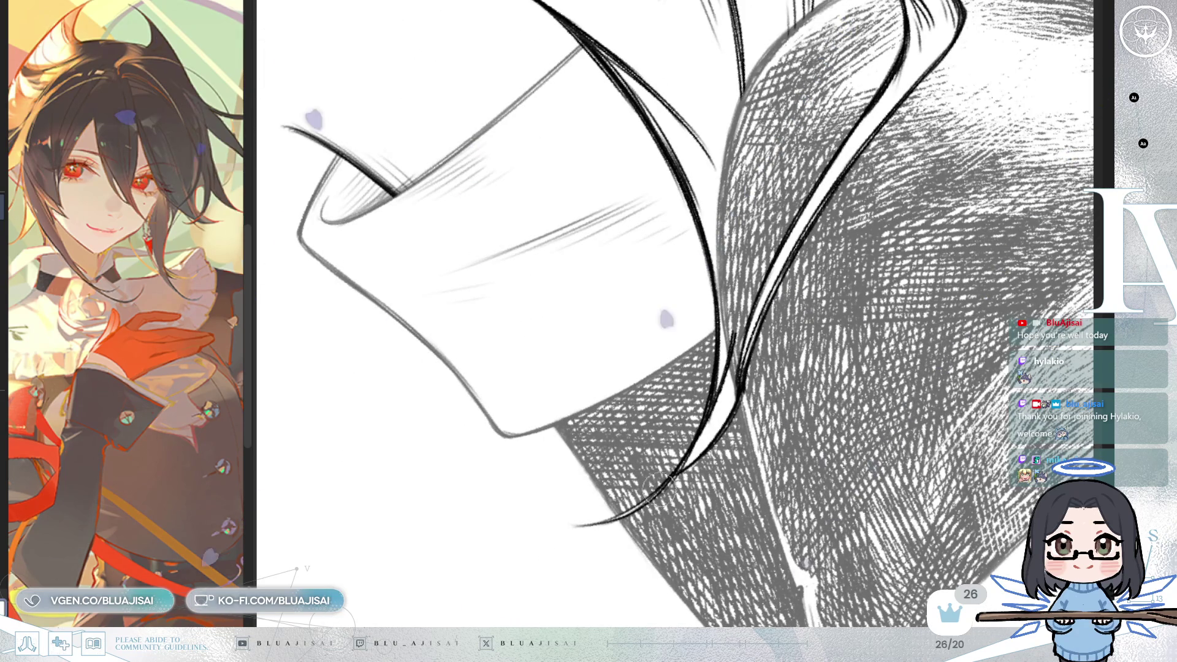
scroll(720, 412, down, 1)
scroll(721, 412, down, 2)
key(End)
key(End)
key(End)
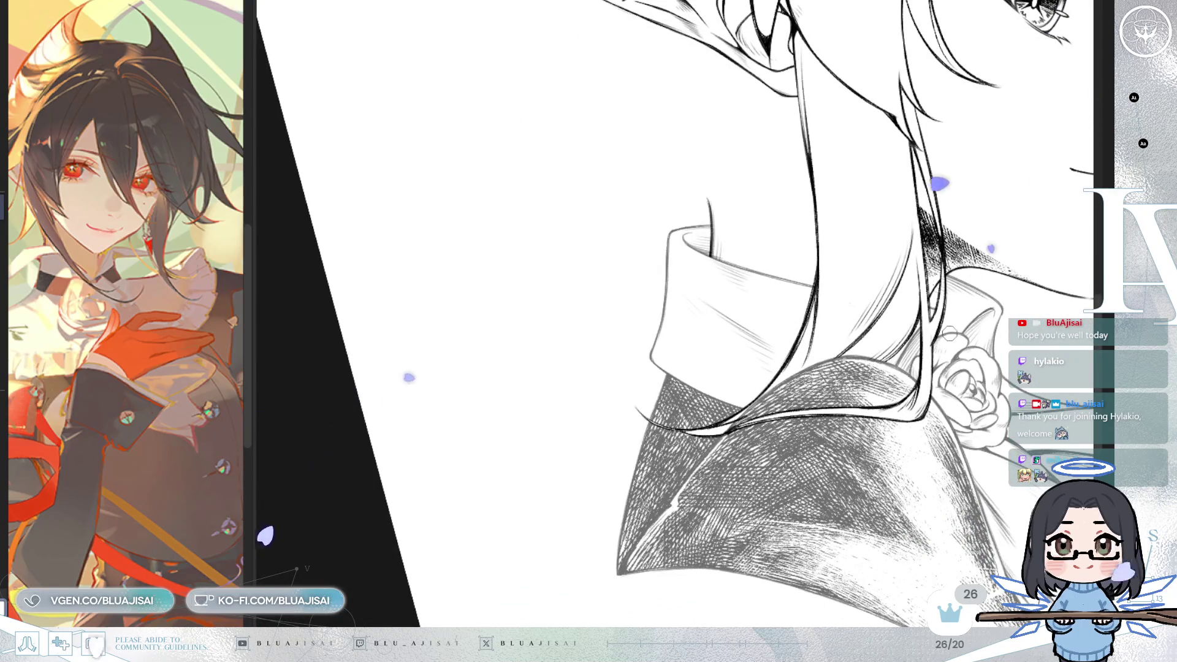
scroll(926, 344, down, 1)
key(Insert)
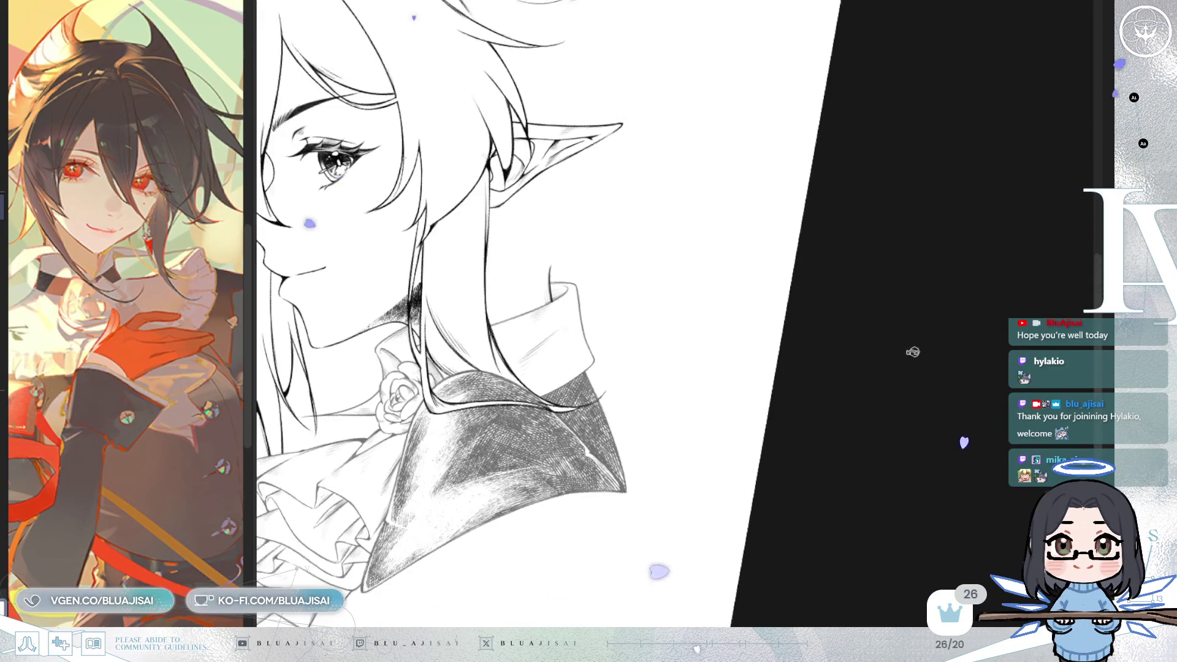
scroll(736, 470, up, 2)
key(Delete)
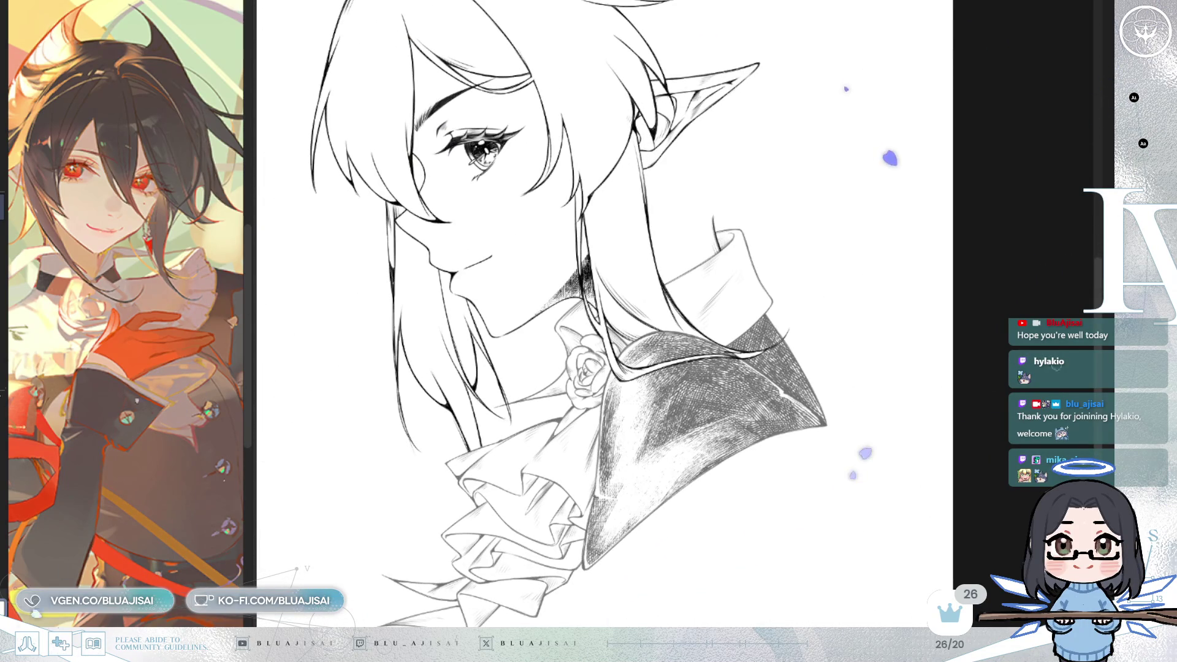
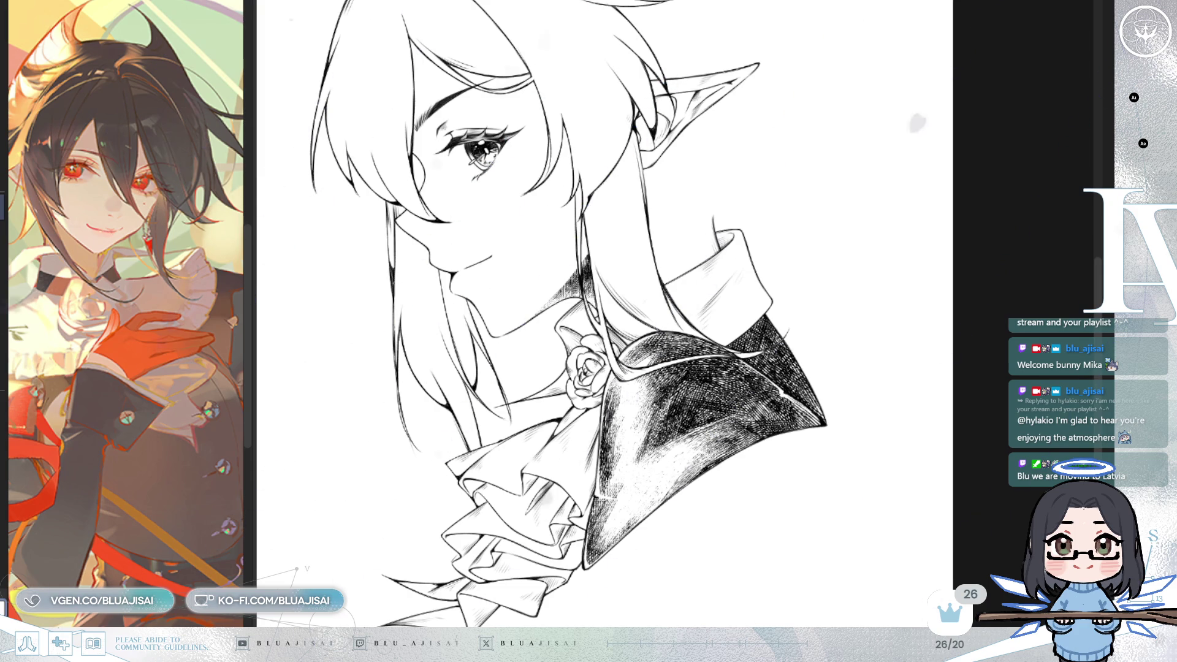
Step: Frame the eye, face, ear and upper hair in a horizontally mirrored view
scroll(826, 260, up, 3)
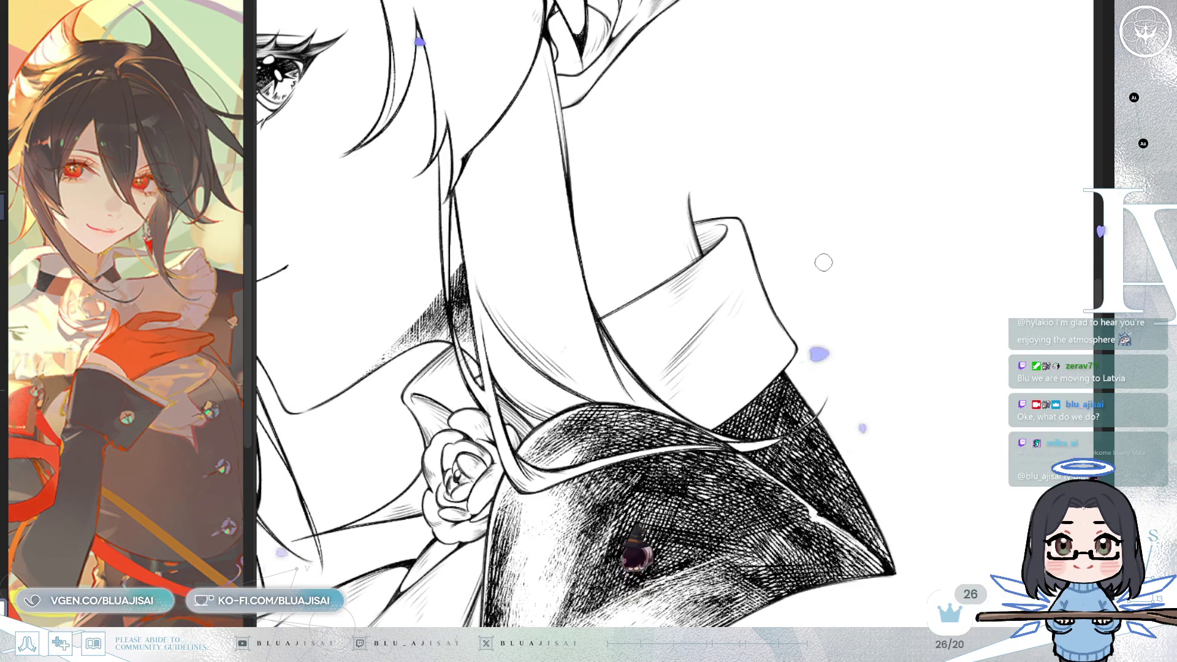
drag(815, 325, 889, 245)
scroll(887, 246, down, 1)
scroll(886, 246, down, 4)
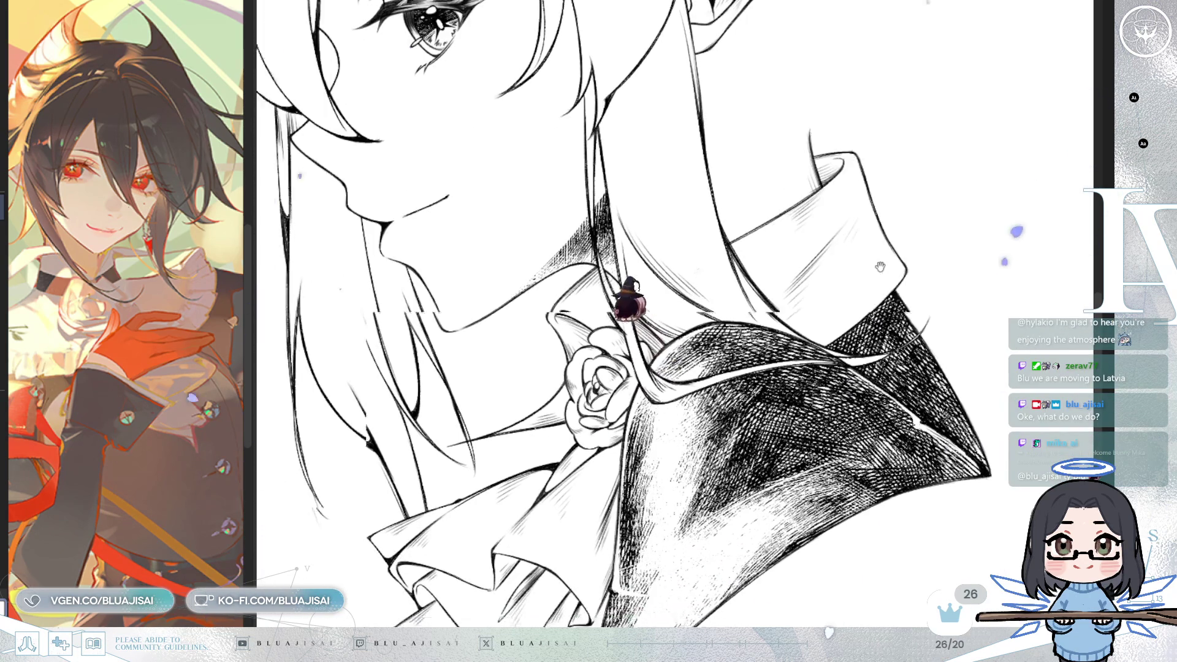
drag(884, 276, 866, 402)
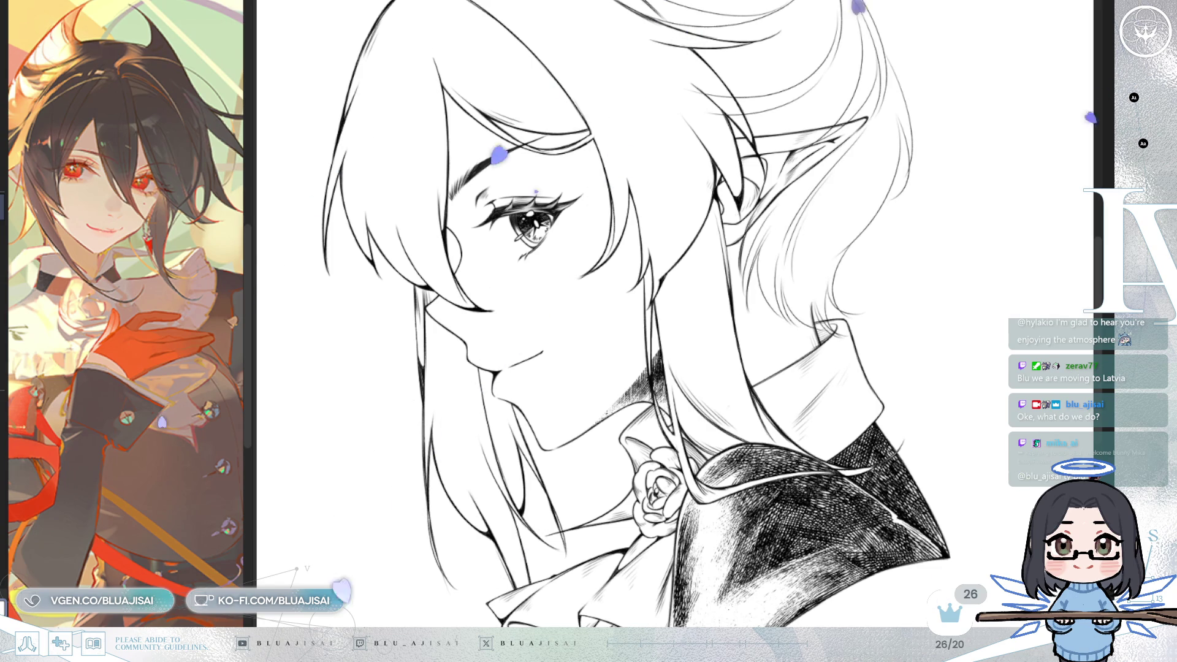
scroll(796, 189, up, 1)
scroll(800, 194, up, 2)
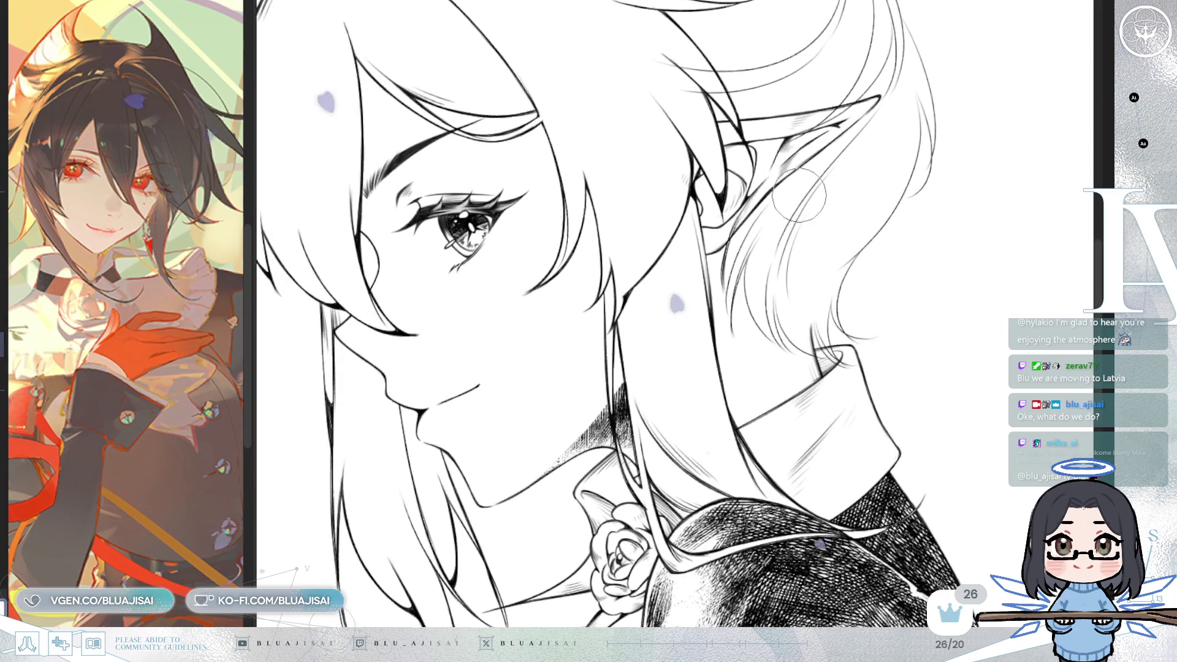
key(h)
mouse_move(796, 325)
mouse_down()
mouse_move(796, 417)
mouse_move(697, 313)
mouse_move(745, 331)
mouse_up()
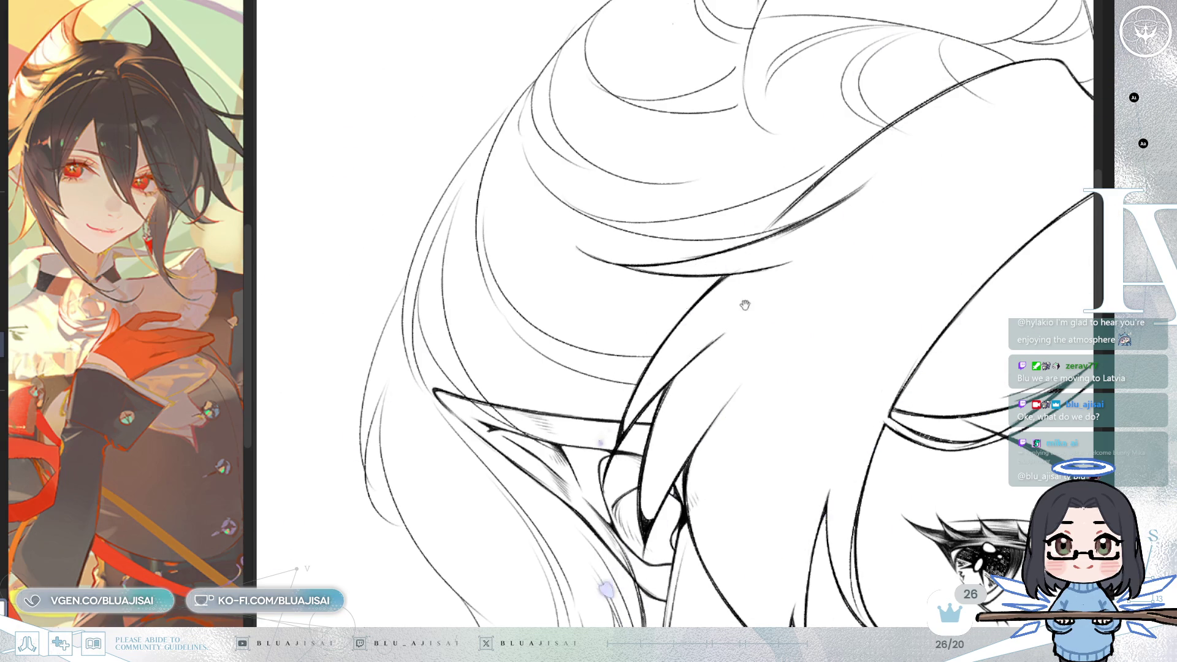
drag(745, 304, 676, 434)
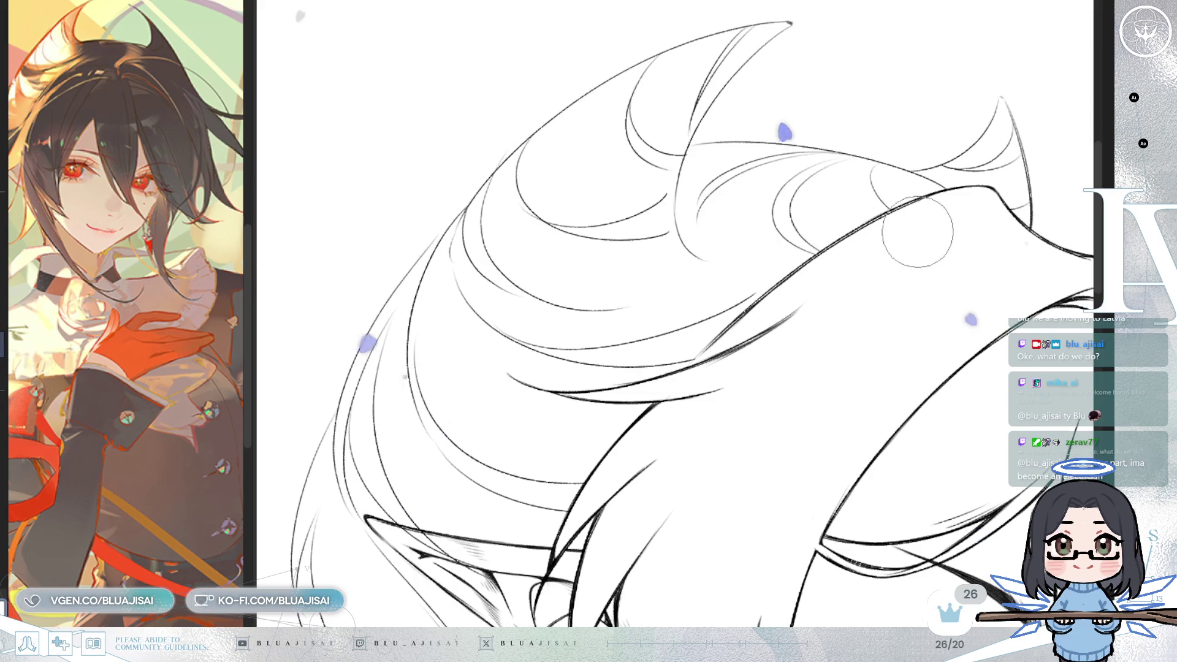
Step: Rotate and zoom the unmirrored view until the ear and collar fill the frame upright
key(ctrl+minus)
key(minus)
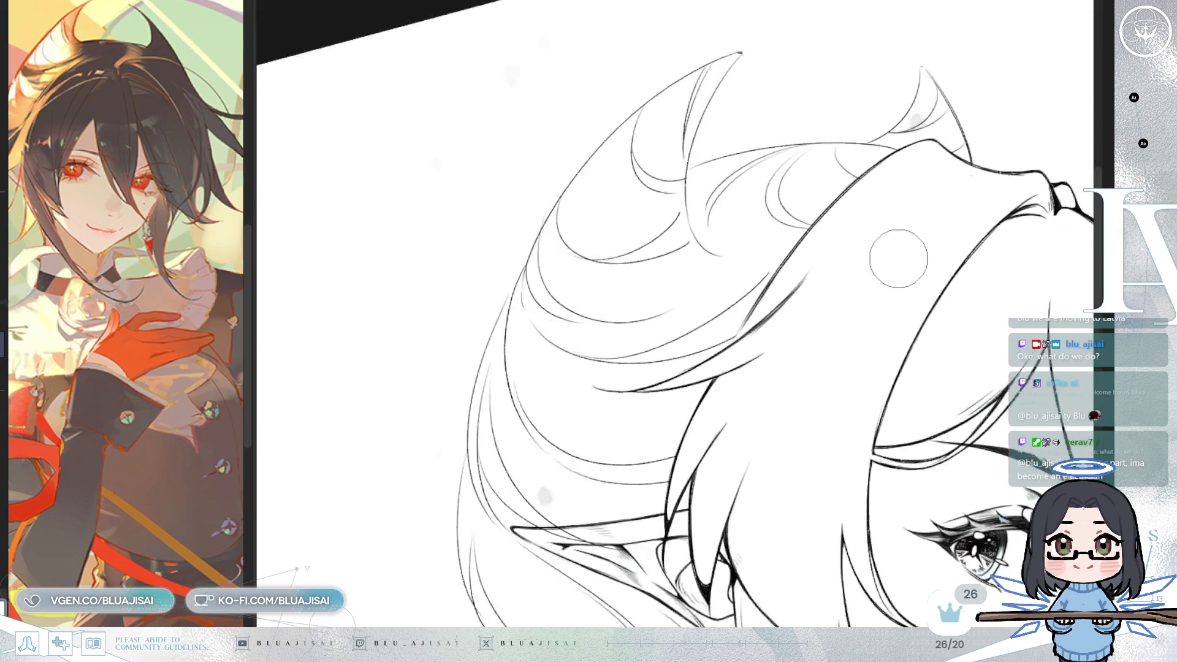
key(ctrl+minus)
key(ctrl+minus)
key(ctrl+minus)
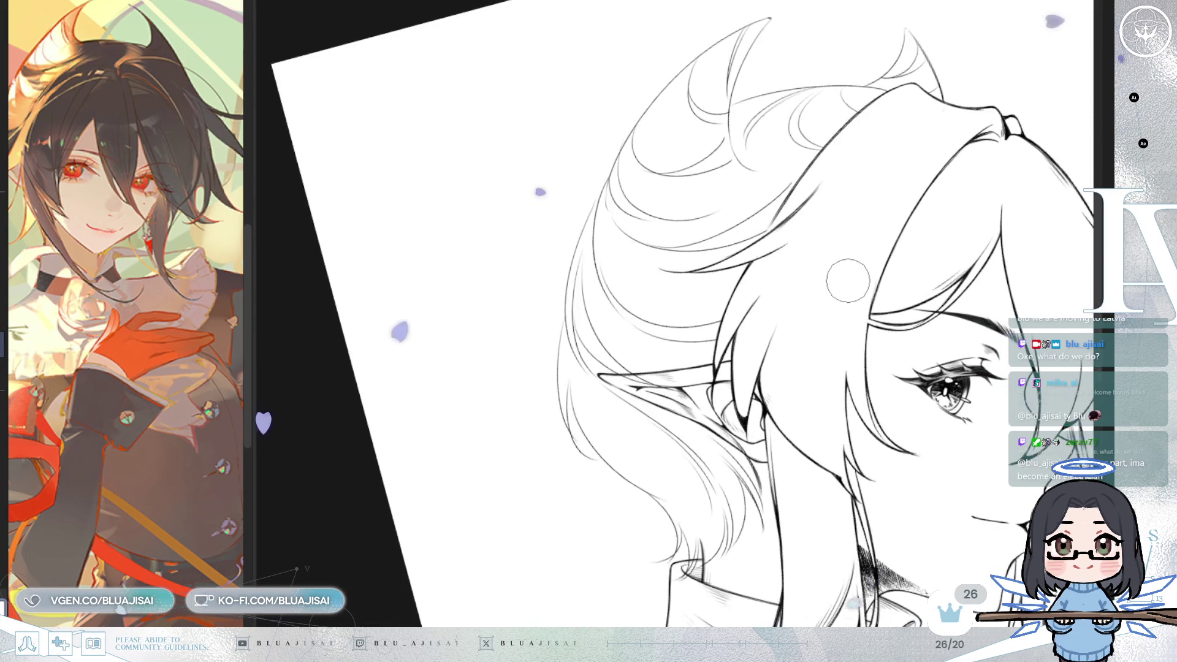
key(asciicircum)
key(asciicircum)
key(asciicircum)
key(ctrl+plus)
key(ctrl+plus)
key(ctrl+plus)
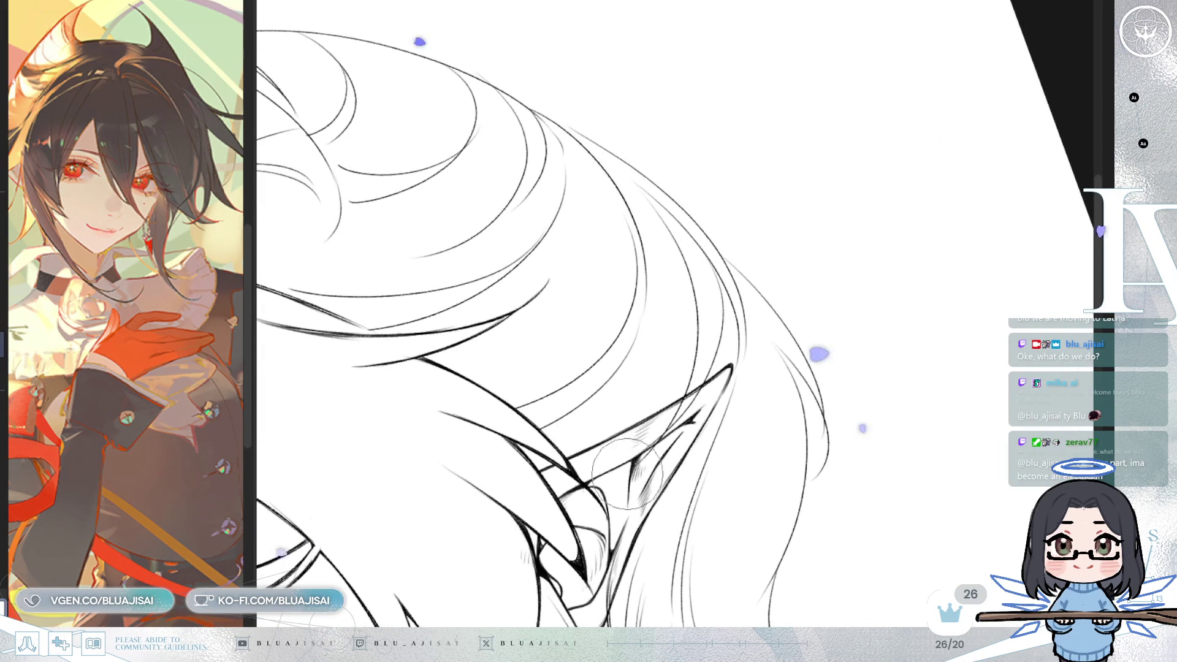
key(h)
key(asciicircum)
key(asciicircum)
key(asciicircum)
key(ctrl+plus)
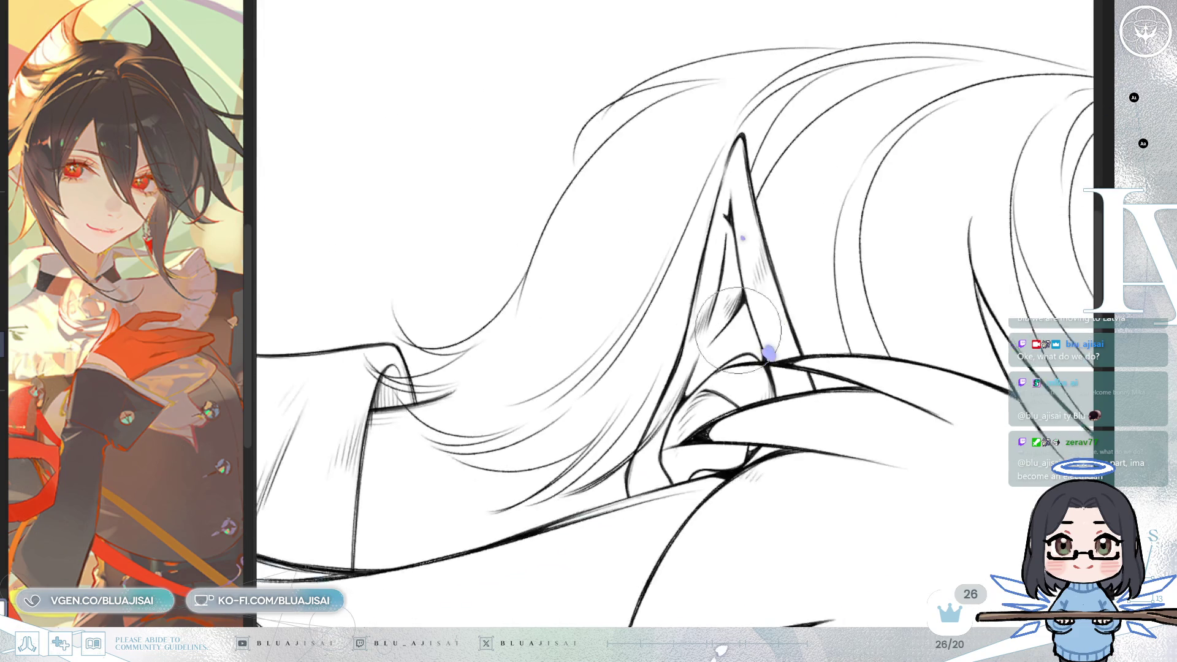
key(ctrl+plus)
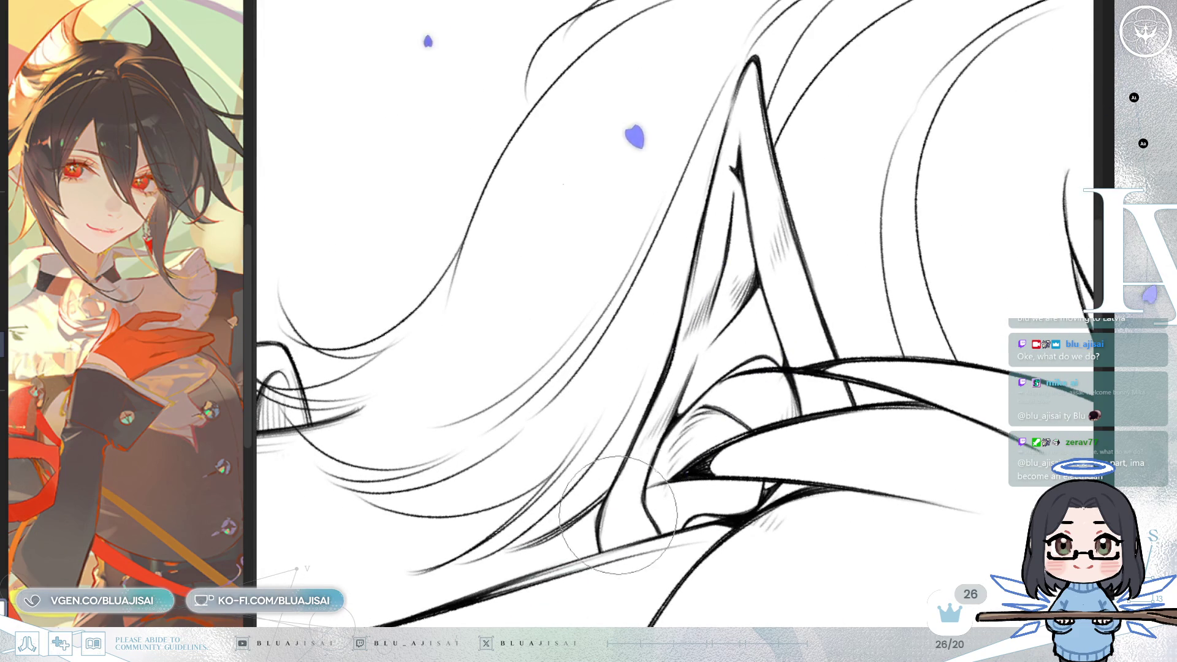
key(minus)
key(ctrl+minus)
key(minus)
key(minus)
key(minus)
key(ctrl+plus)
key(ctrl+plus)
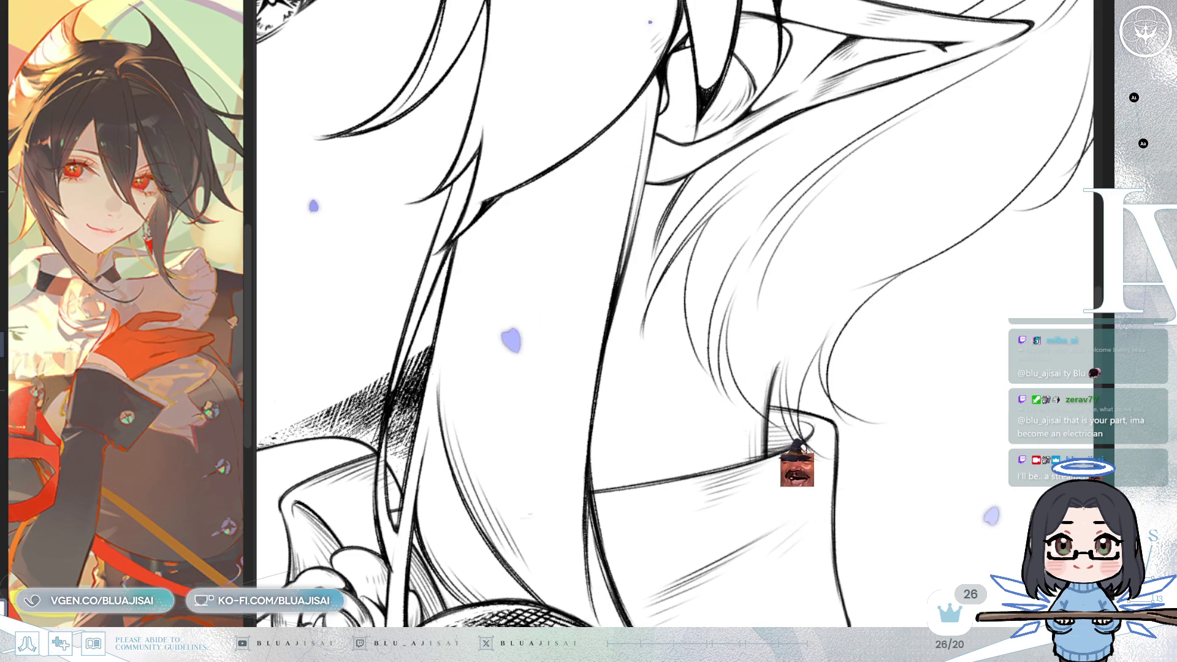
Step: Pan around the collar and straighten the view back to upright
drag(843, 476, 887, 476)
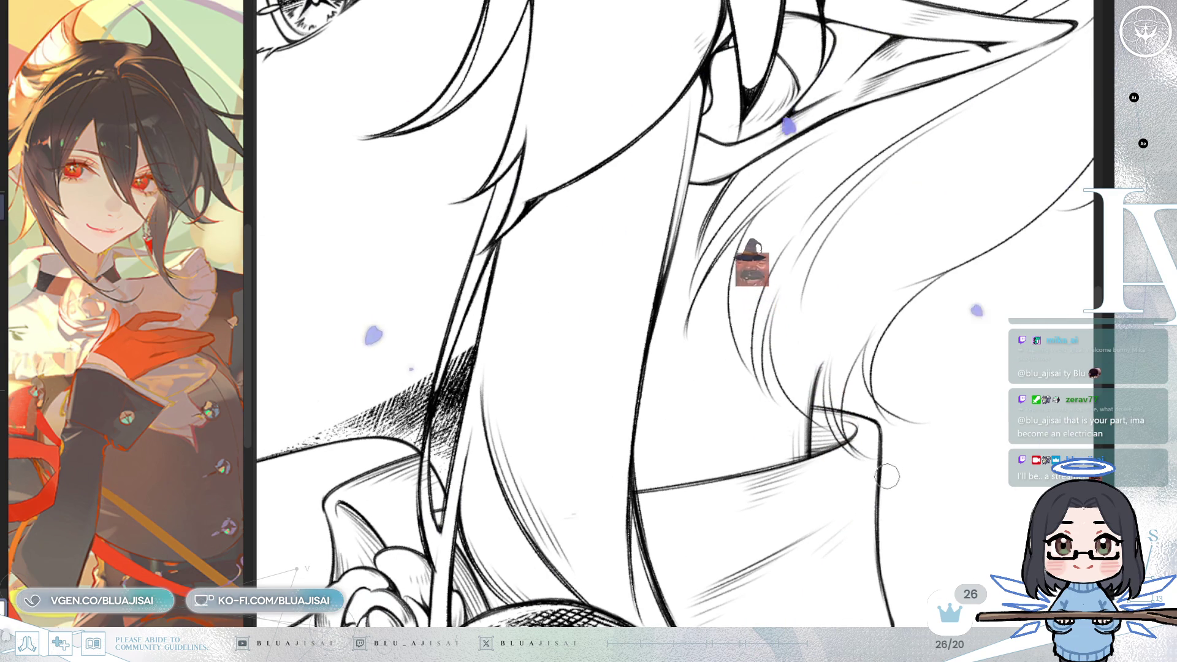
scroll(821, 365, up, 2)
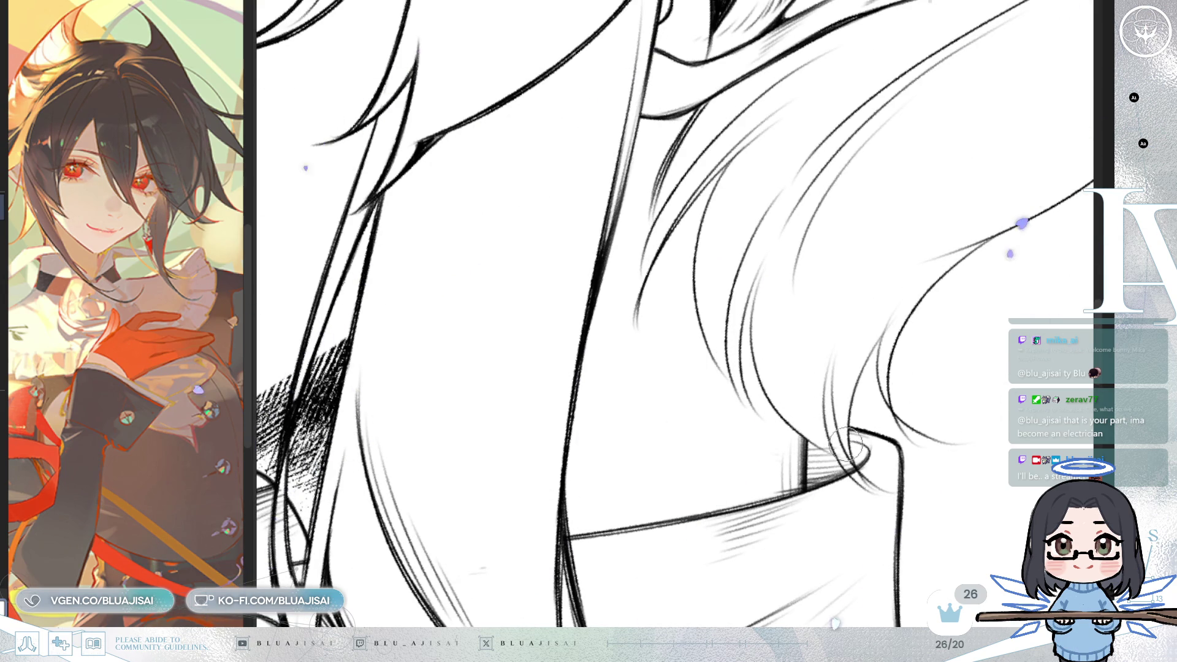
mouse_move(871, 398)
mouse_down()
mouse_move(962, 436)
mouse_move(947, 407)
mouse_move(899, 450)
mouse_up()
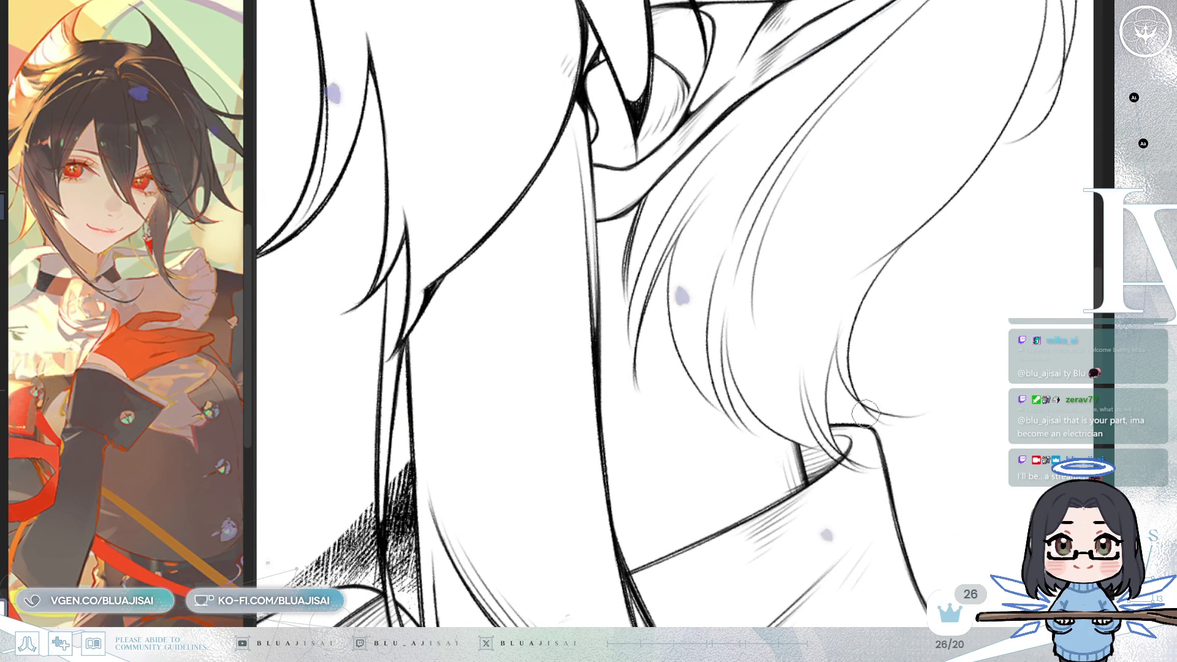
scroll(868, 466, down, 5)
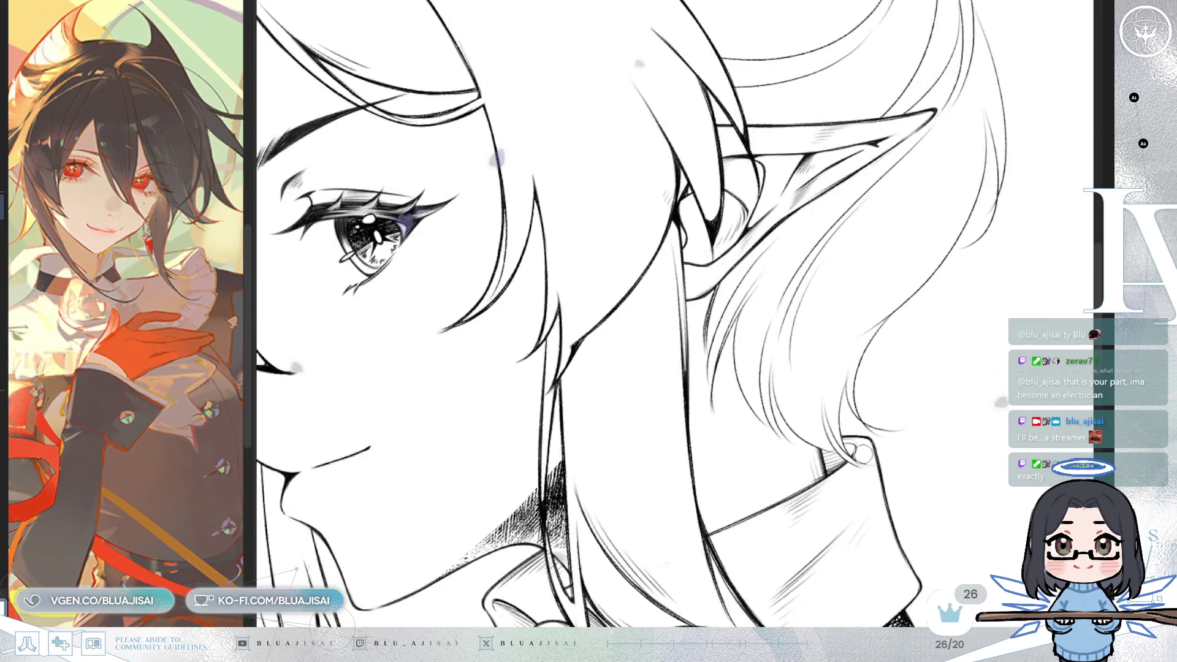
drag(865, 434, 795, 521)
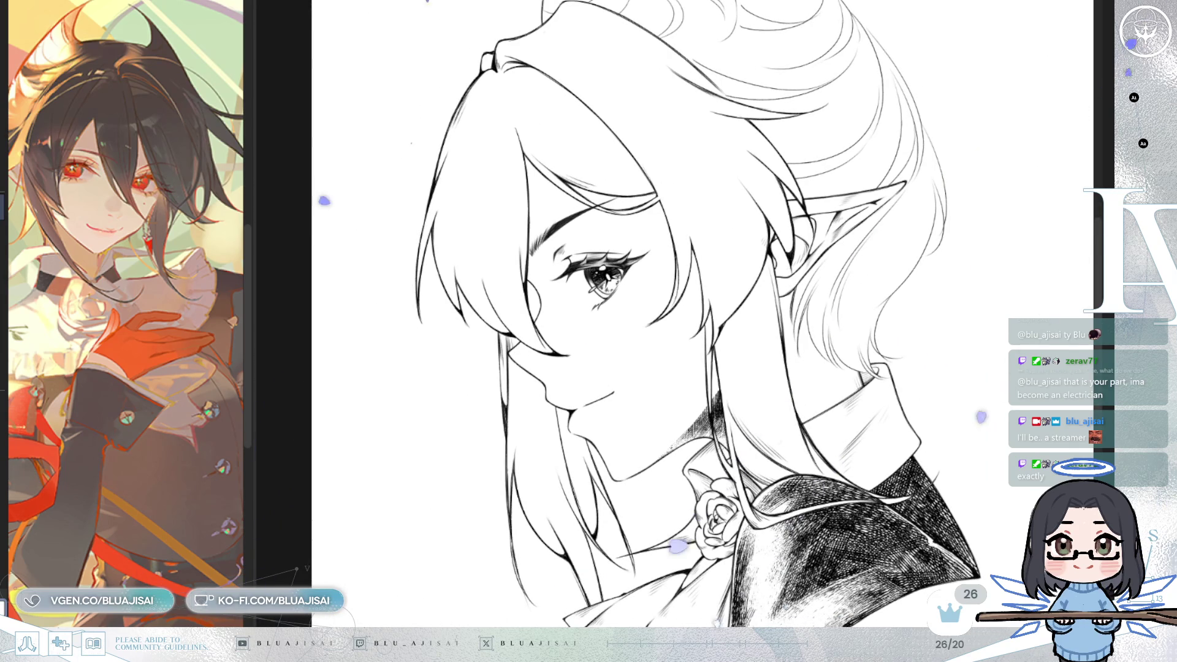
Step: Reveal the dense crosshatching on the long hair strands and recentre the tilted portrait
key(ctrl+y)
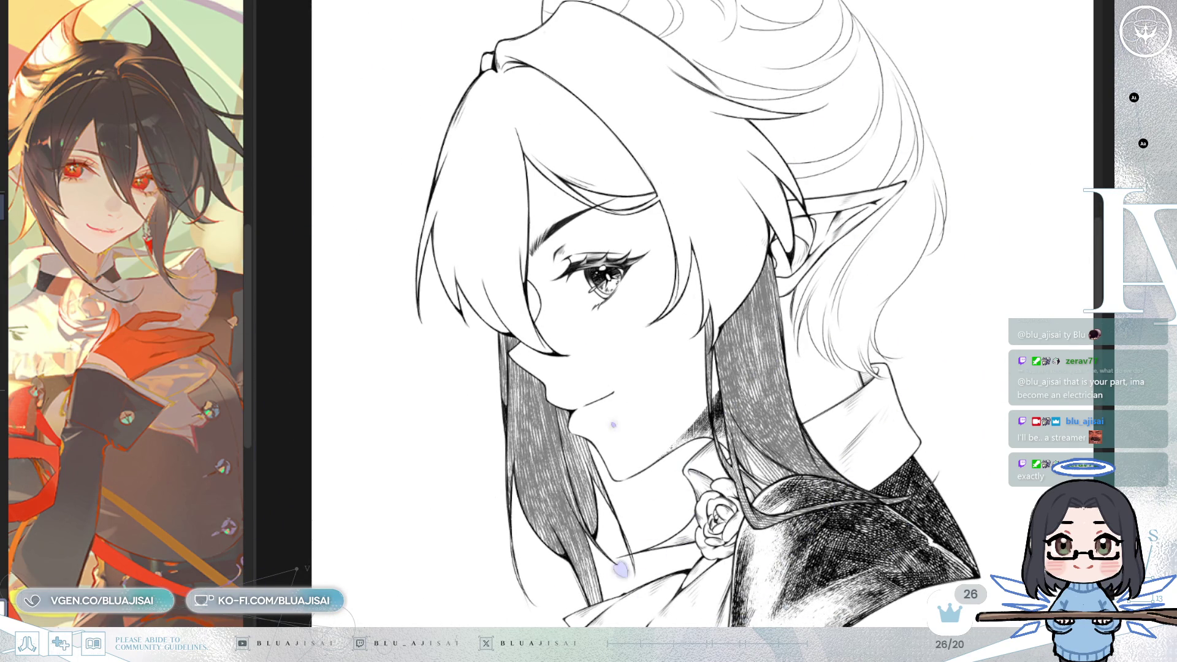
mouse_move(936, 453)
mouse_down()
mouse_move(769, 480)
mouse_move(546, 177)
mouse_up()
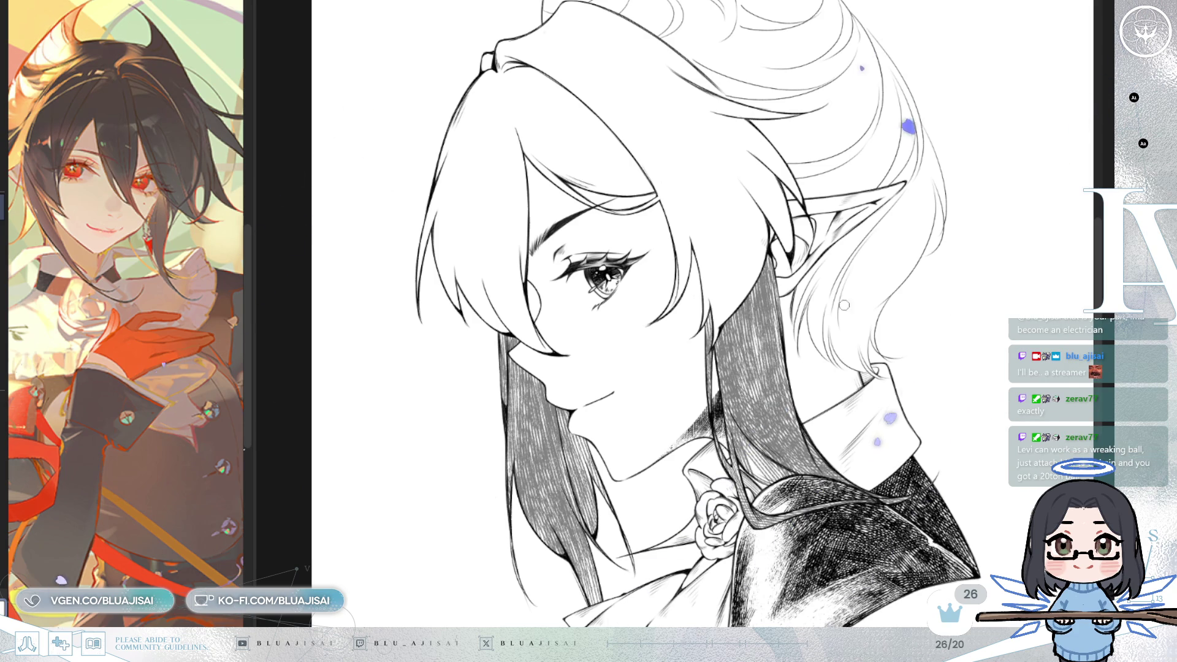
scroll(826, 418, down, 2)
mouse_move(835, 424)
mouse_down()
mouse_move(841, 443)
mouse_move(870, 425)
mouse_move(857, 423)
mouse_up()
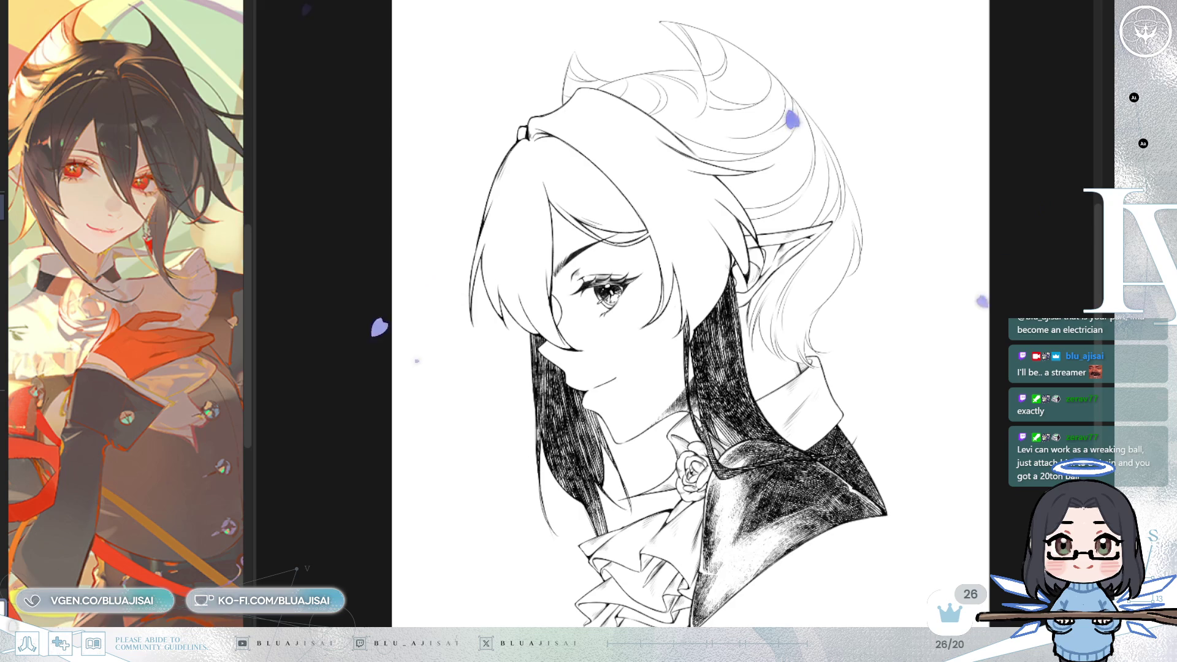
Step: Sketch a trial glasses lens outline around the eye and shift it over the cheek
scroll(646, 494, up, 3)
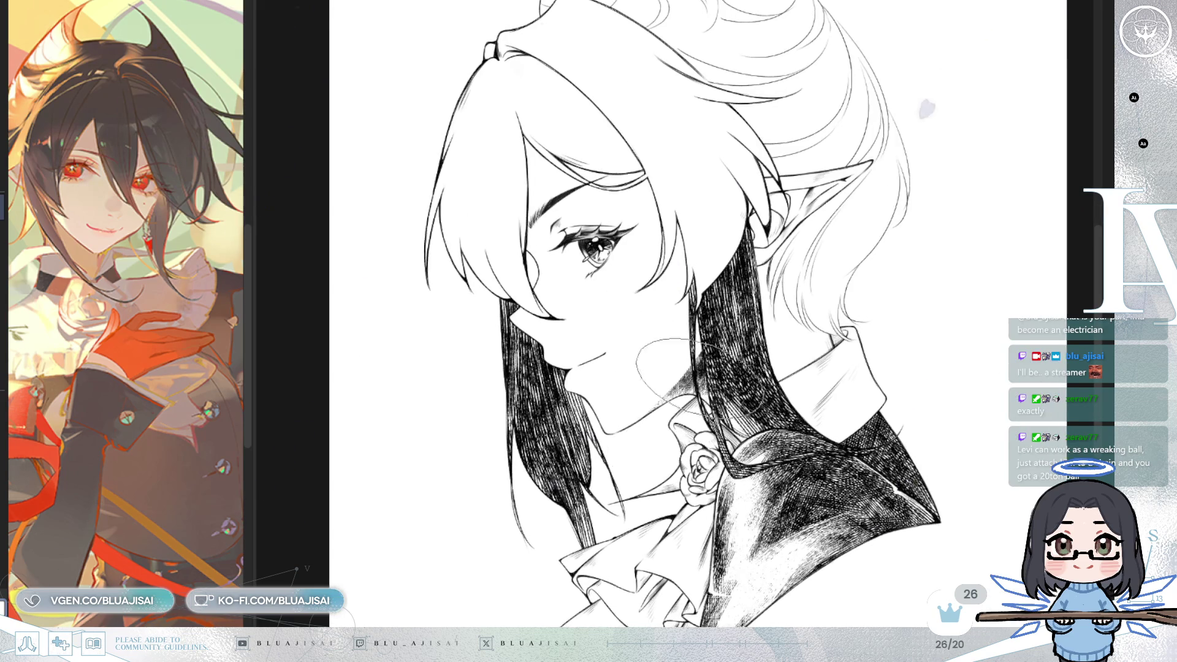
drag(539, 277, 543, 280)
scroll(701, 469, up, 3)
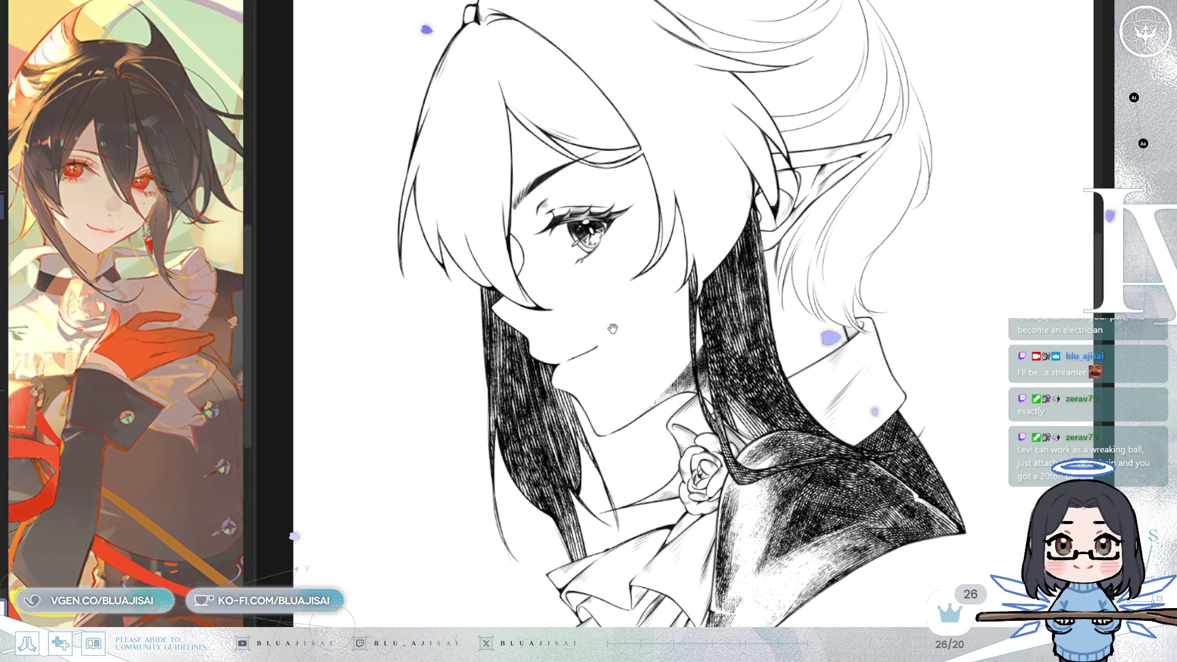
drag(600, 315, 582, 337)
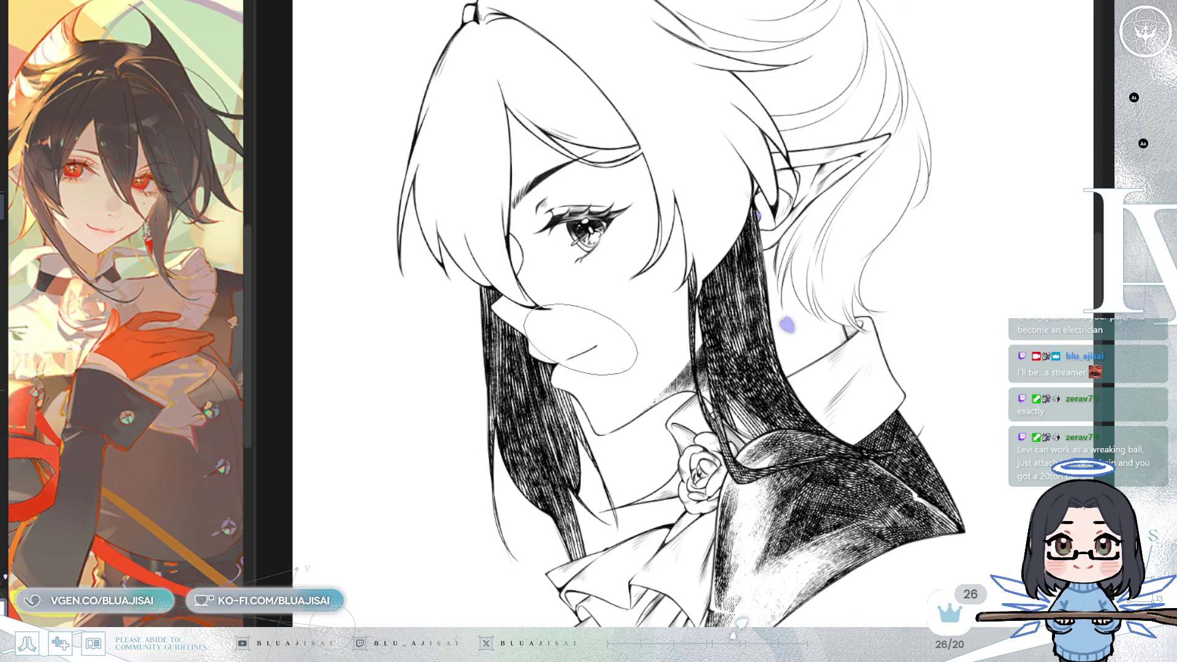
mouse_move(571, 456)
mouse_down()
mouse_move(577, 414)
mouse_move(551, 375)
mouse_move(570, 297)
mouse_up()
Step: Remove the trial lens and soft-erase a highlight into the dark hair strands below the cheek
key(ctrl+z)
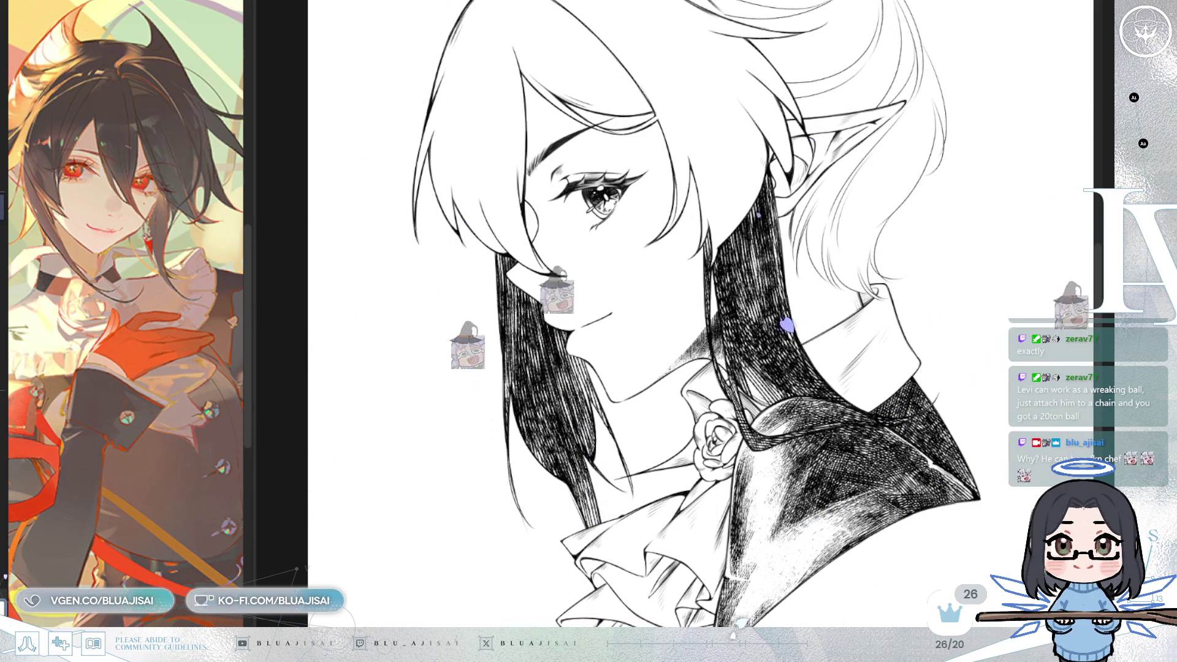
key(ctrl+z)
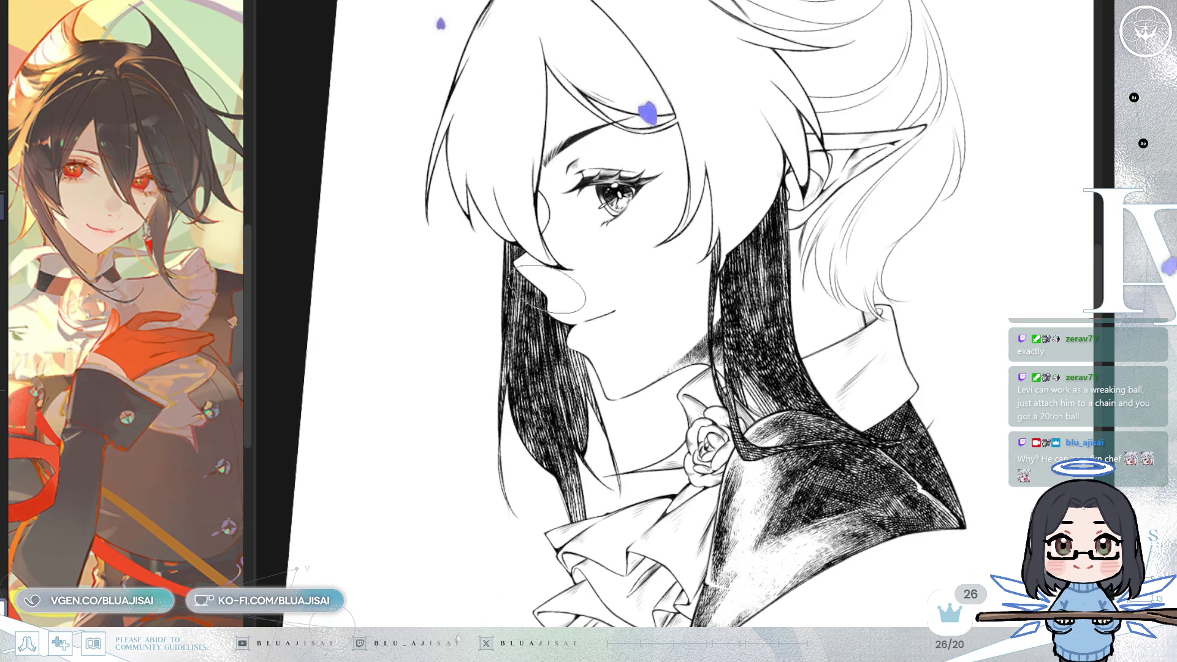
mouse_move(508, 322)
mouse_down()
mouse_move(521, 353)
mouse_move(591, 378)
mouse_move(517, 352)
mouse_move(549, 382)
mouse_up()
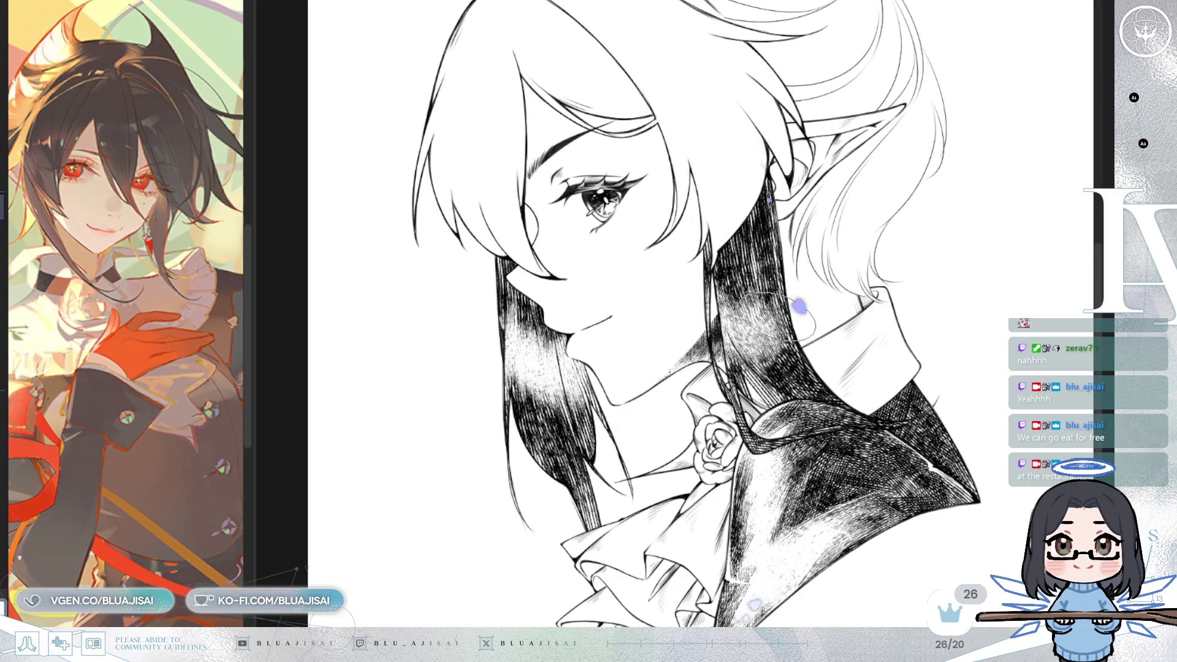
Step: Soft-erase highlight streaks into the hair near the rose and the left strand, nudging the view
mouse_move(751, 309)
mouse_down()
mouse_move(735, 302)
mouse_move(763, 305)
mouse_move(786, 337)
mouse_up()
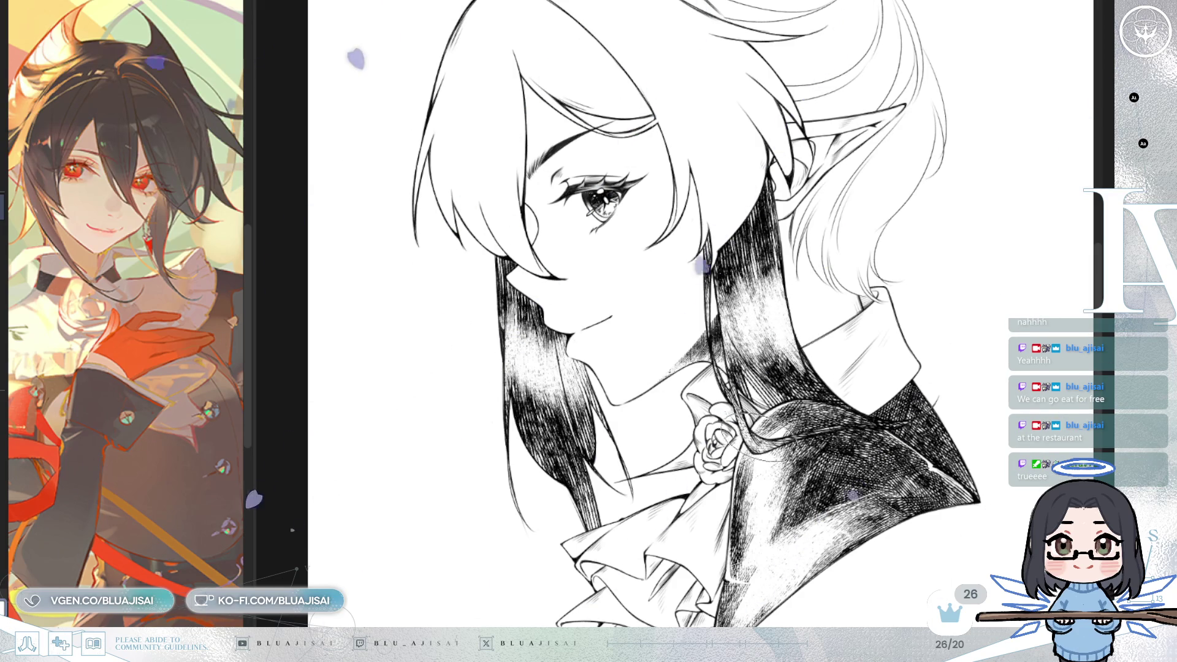
mouse_move(588, 484)
mouse_down()
mouse_move(573, 473)
mouse_move(533, 479)
mouse_up()
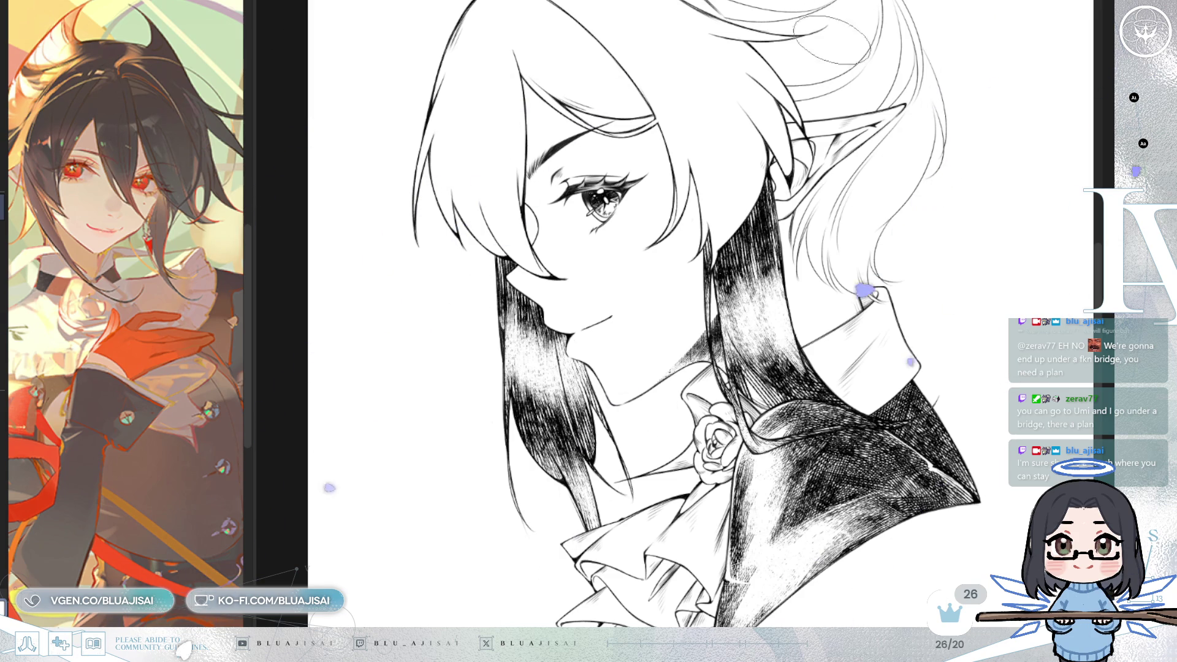
drag(832, 295, 832, 312)
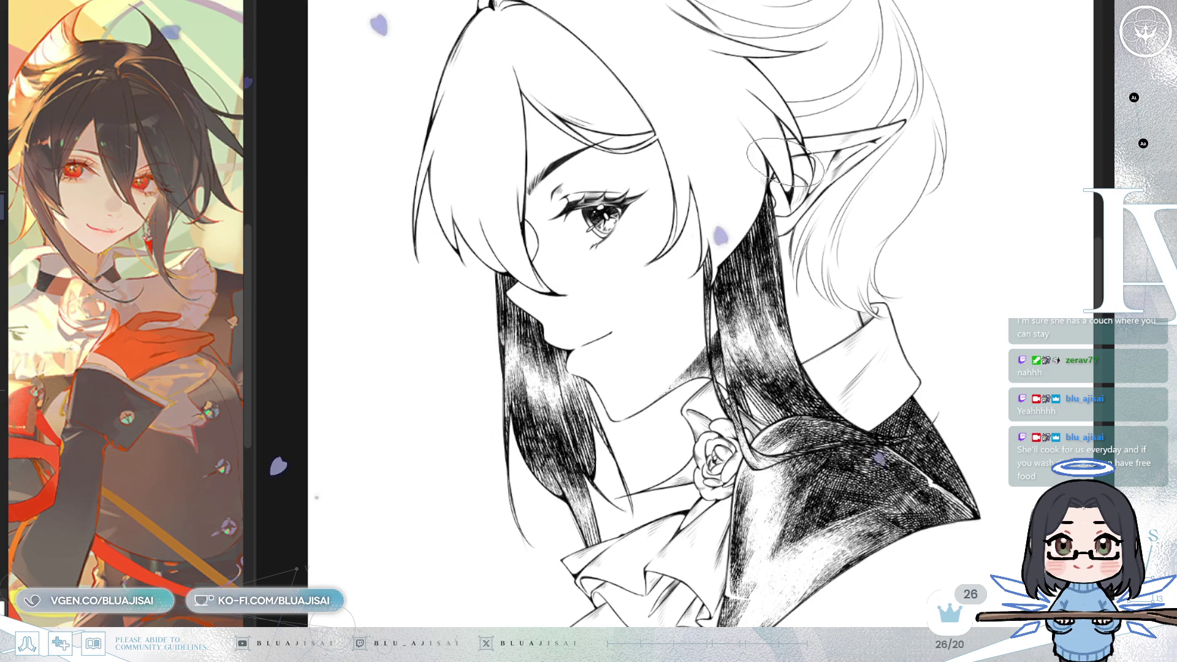
drag(790, 236, 778, 208)
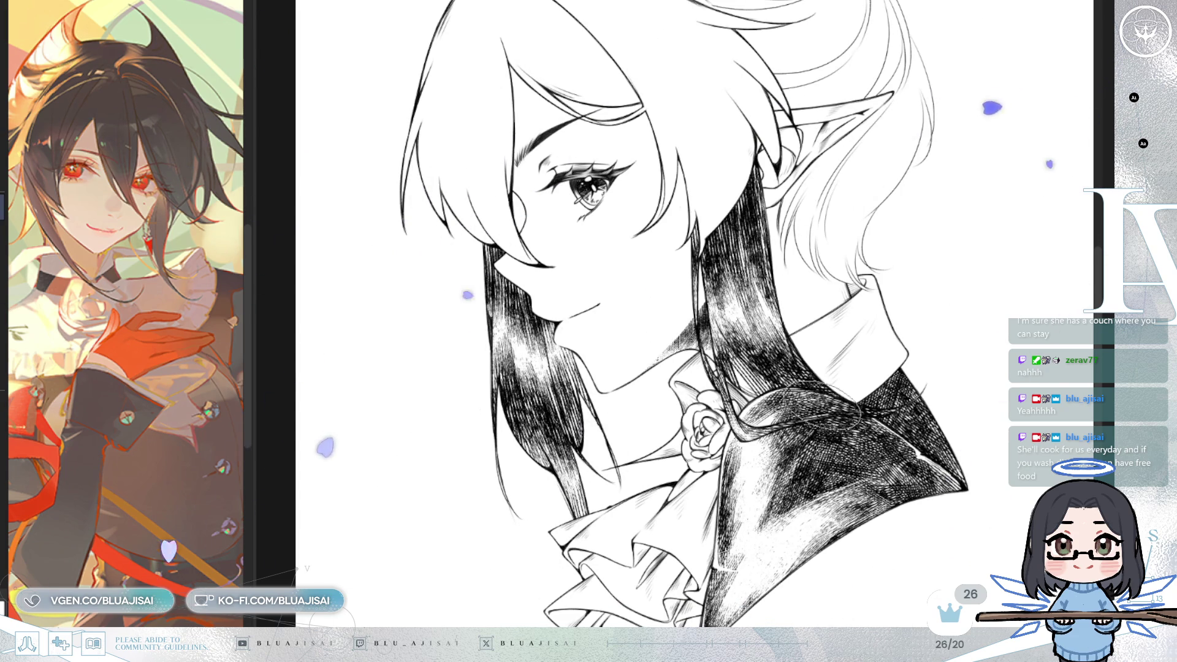
drag(799, 359, 808, 377)
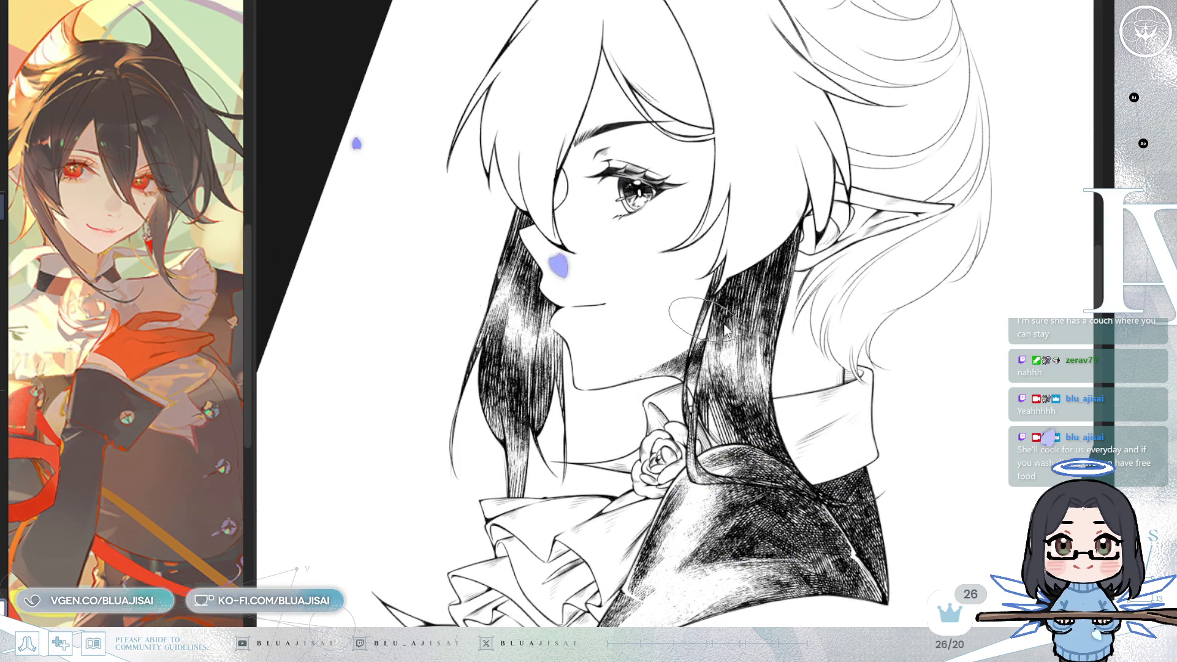
scroll(716, 332, up, 1)
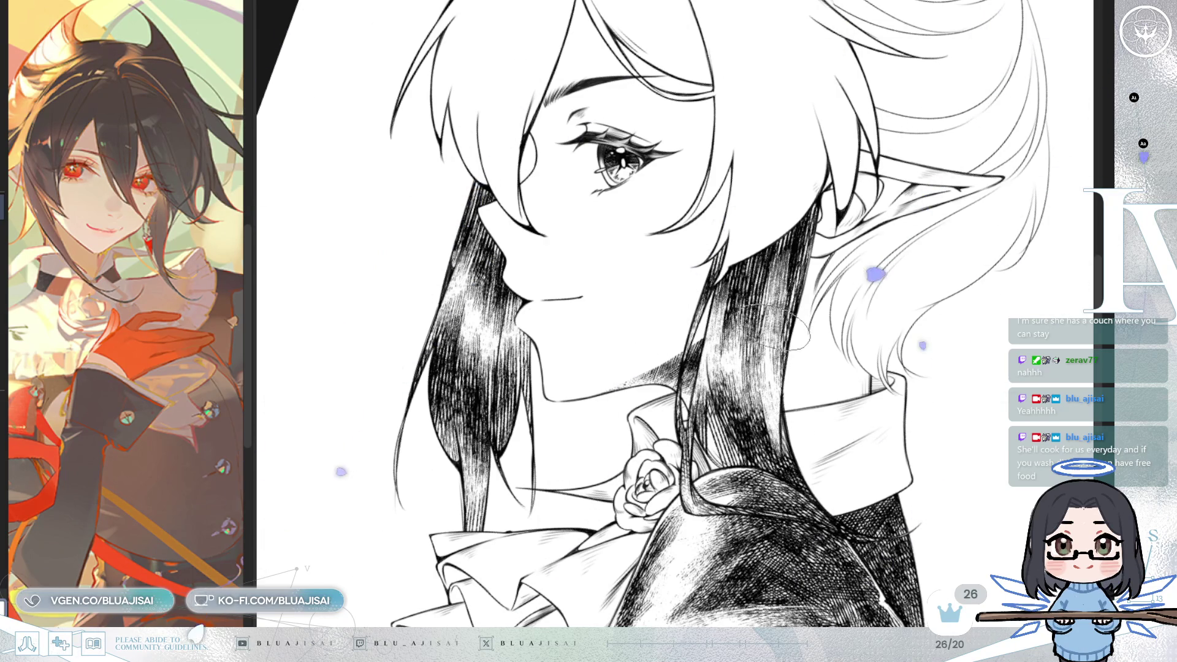
key(minus)
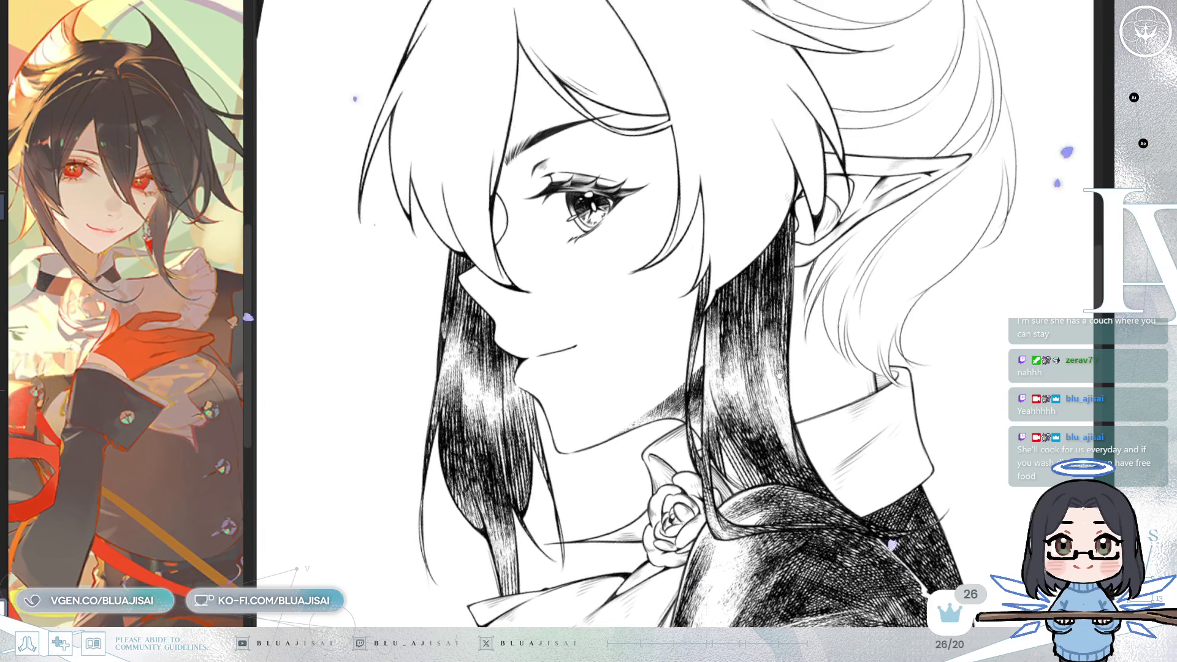
key(minus)
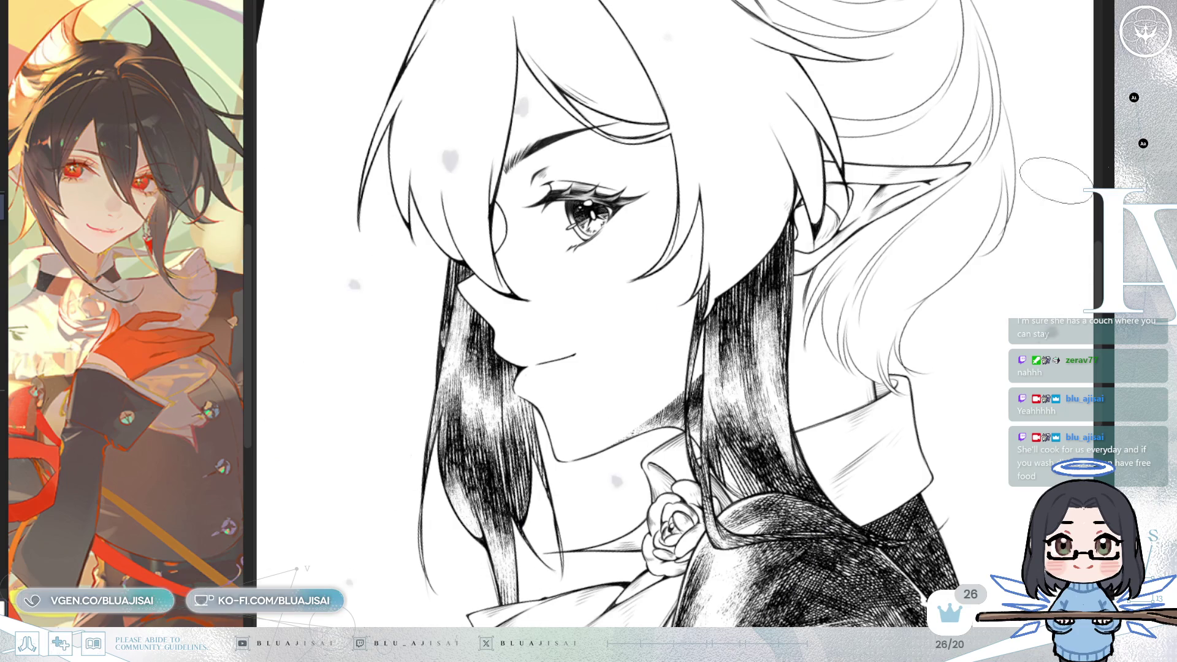
drag(613, 307, 702, 307)
key(minus)
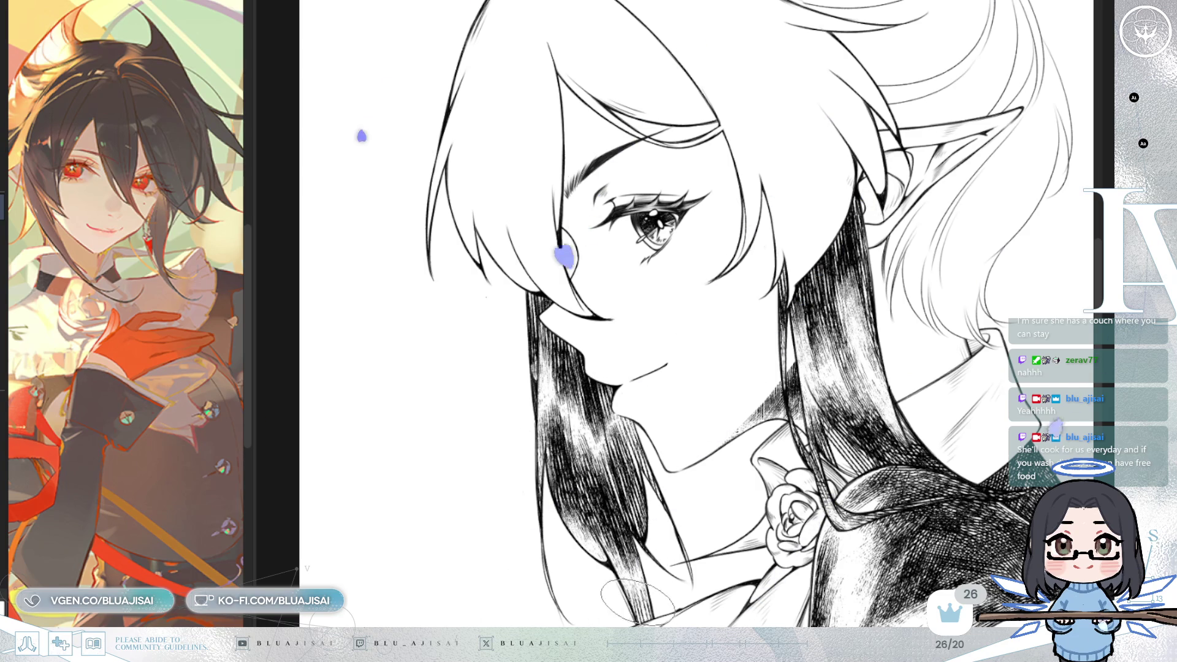
drag(699, 444, 733, 280)
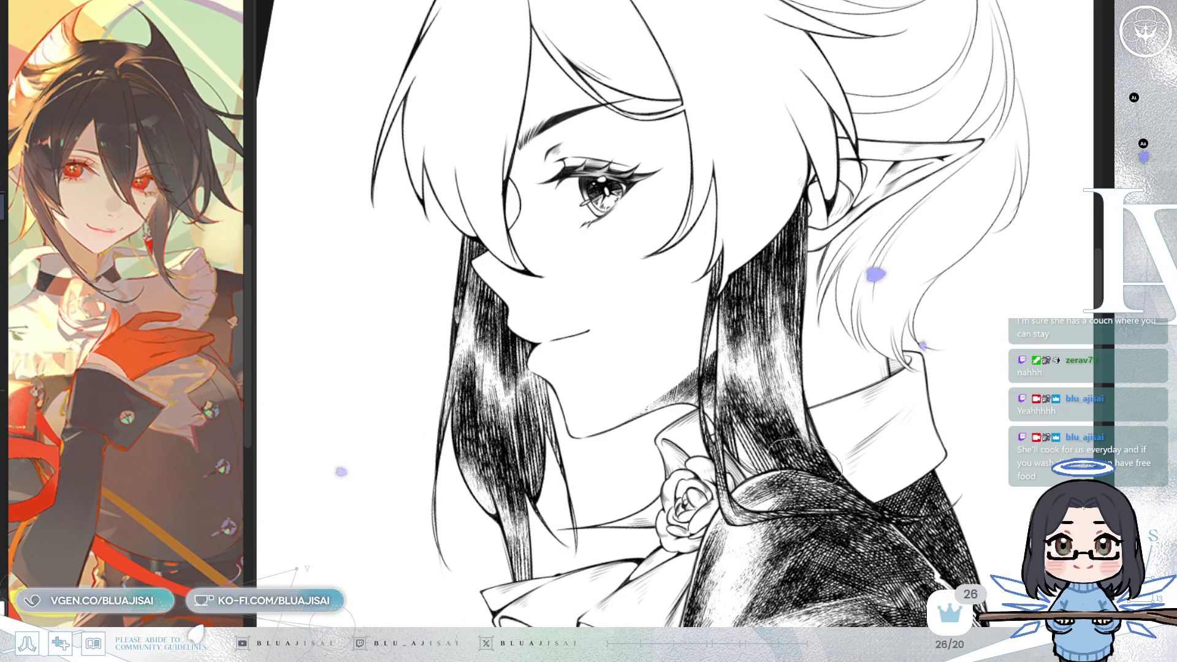
scroll(809, 429, down, 4)
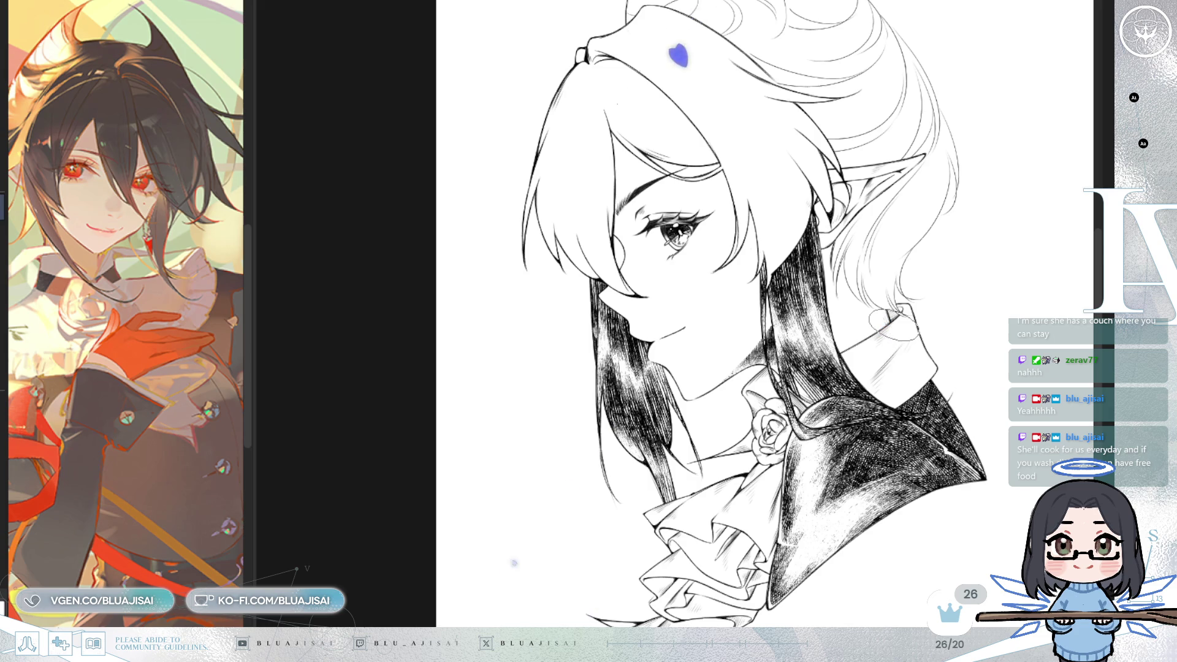
Step: Recentre and zoom onto the head with the long hair hatching showing pale grey
drag(895, 323, 824, 281)
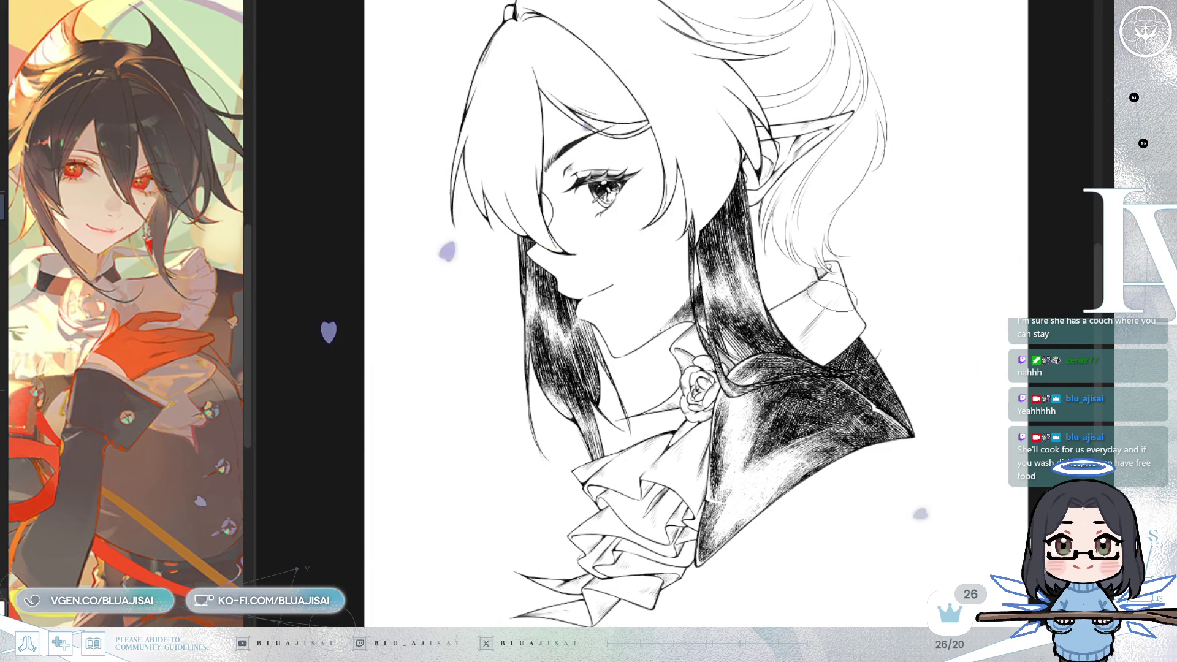
scroll(695, 313, up, 4)
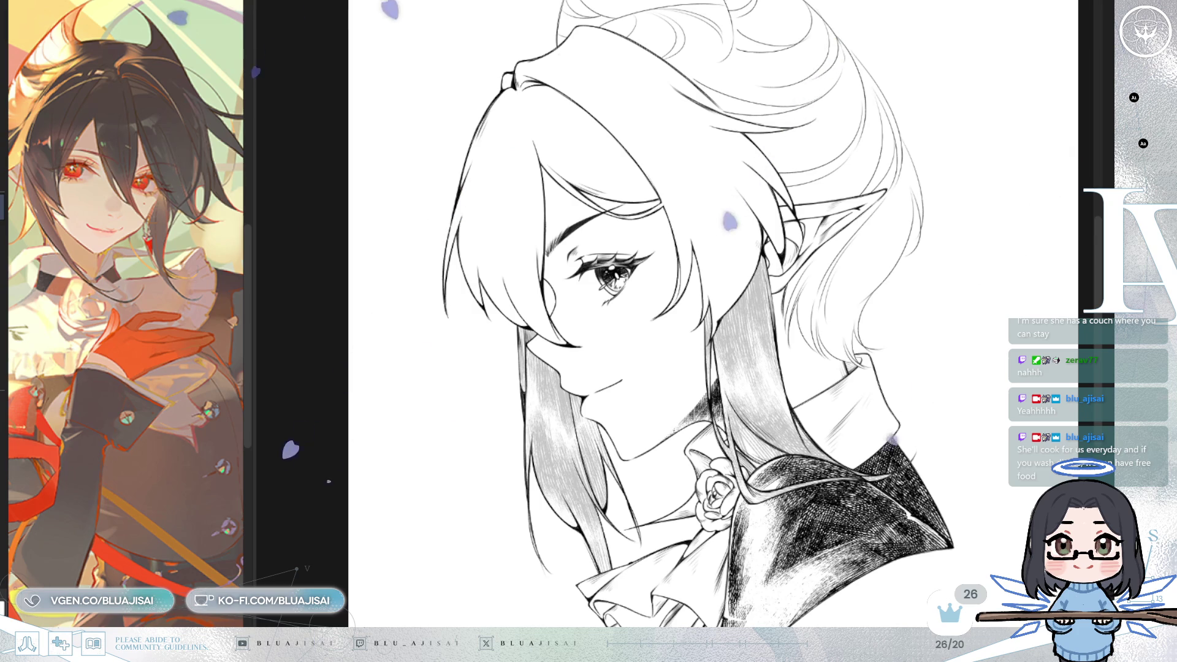
scroll(972, 233, up, 3)
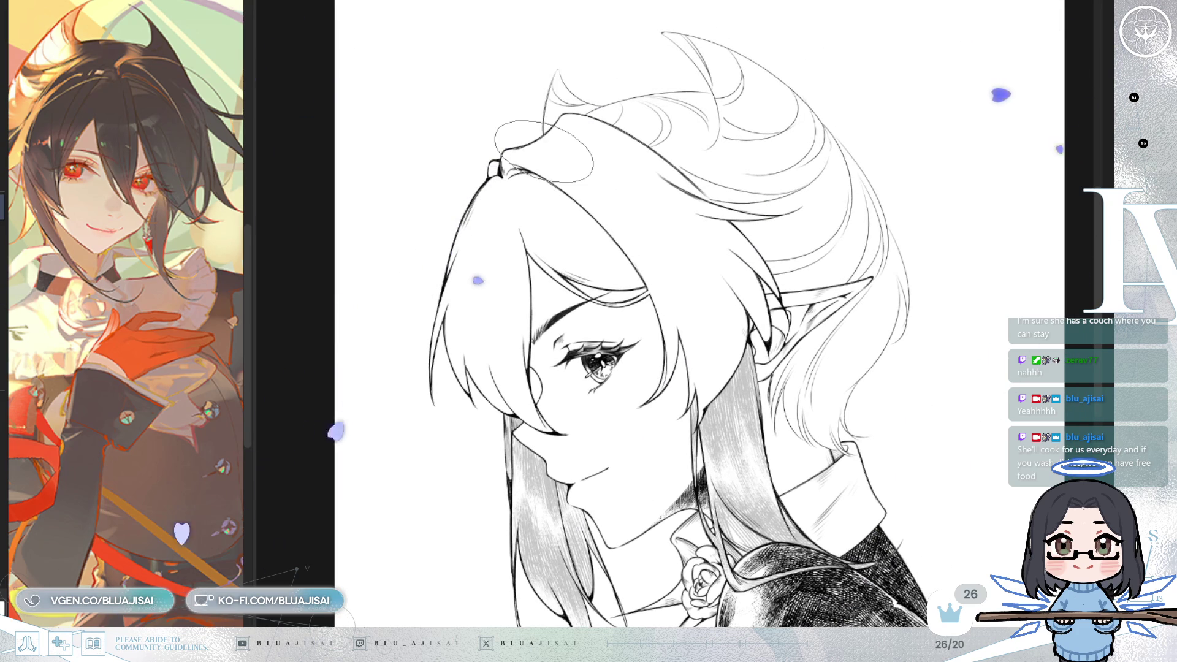
Step: Hatch the left hair strand densely dark up to the forehead
scroll(543, 151, down, 1)
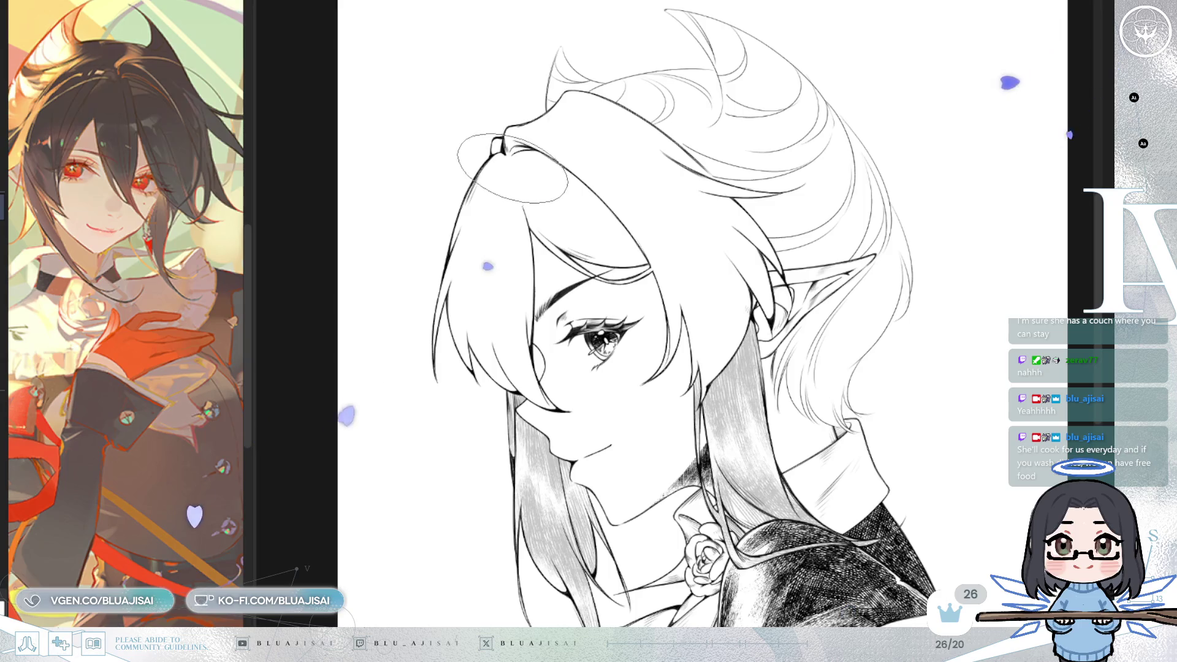
mouse_move(505, 153)
mouse_down()
mouse_move(527, 380)
mouse_move(484, 325)
mouse_move(493, 299)
mouse_up()
mouse_move(488, 164)
mouse_down()
mouse_move(433, 307)
mouse_move(464, 367)
mouse_move(467, 331)
mouse_move(509, 356)
mouse_move(515, 305)
mouse_move(494, 195)
mouse_move(447, 264)
mouse_move(466, 318)
mouse_move(502, 208)
mouse_move(484, 319)
mouse_up()
mouse_move(475, 359)
mouse_down()
mouse_move(533, 275)
mouse_move(539, 184)
mouse_move(552, 233)
mouse_move(552, 183)
mouse_move(589, 190)
mouse_move(637, 245)
mouse_move(598, 230)
mouse_move(638, 258)
mouse_move(521, 159)
mouse_move(612, 276)
mouse_move(650, 258)
mouse_move(607, 202)
mouse_move(649, 198)
mouse_up()
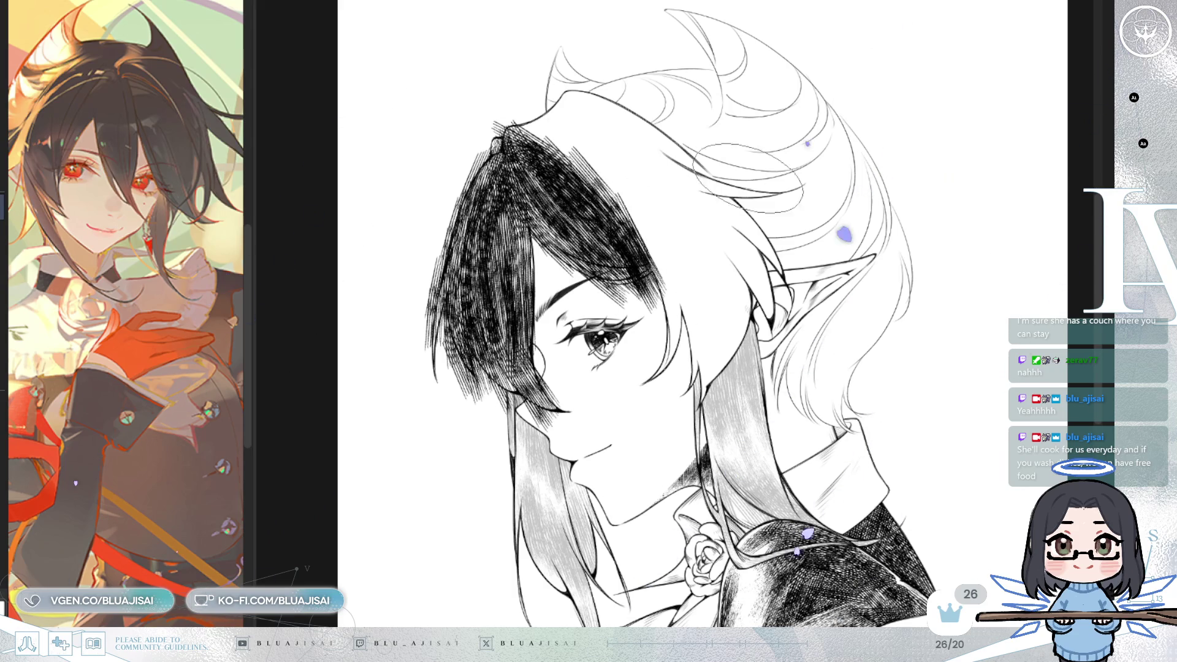
Step: In a mirrored view, add dense hatched strands over the ear and diagonal hatching across the top
key(h)
drag(758, 200, 861, 169)
mouse_move(699, 110)
mouse_down()
mouse_move(619, 183)
mouse_move(601, 257)
mouse_move(684, 147)
mouse_move(662, 184)
mouse_move(723, 177)
mouse_move(705, 159)
mouse_up()
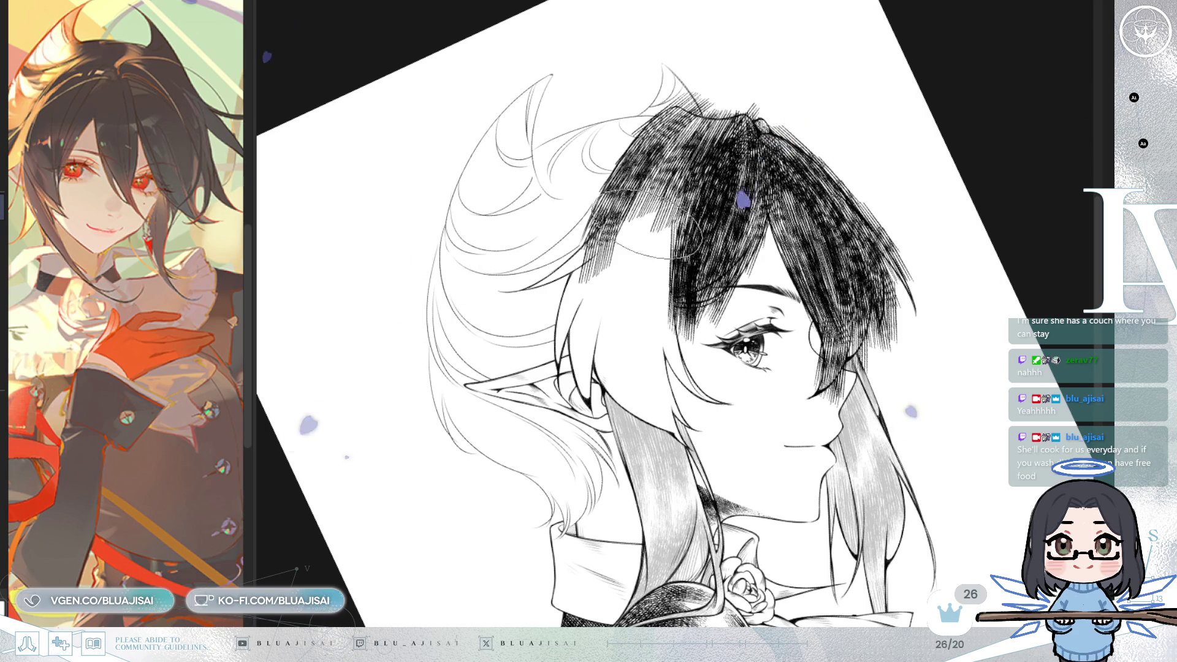
mouse_move(588, 252)
mouse_down()
mouse_move(539, 282)
mouse_move(588, 258)
mouse_move(591, 375)
mouse_move(576, 275)
mouse_move(643, 233)
mouse_move(625, 368)
mouse_move(665, 393)
mouse_move(680, 227)
mouse_move(650, 368)
mouse_move(674, 246)
mouse_move(662, 366)
mouse_move(705, 429)
mouse_move(695, 187)
mouse_move(607, 159)
mouse_move(643, 183)
mouse_move(637, 217)
mouse_up()
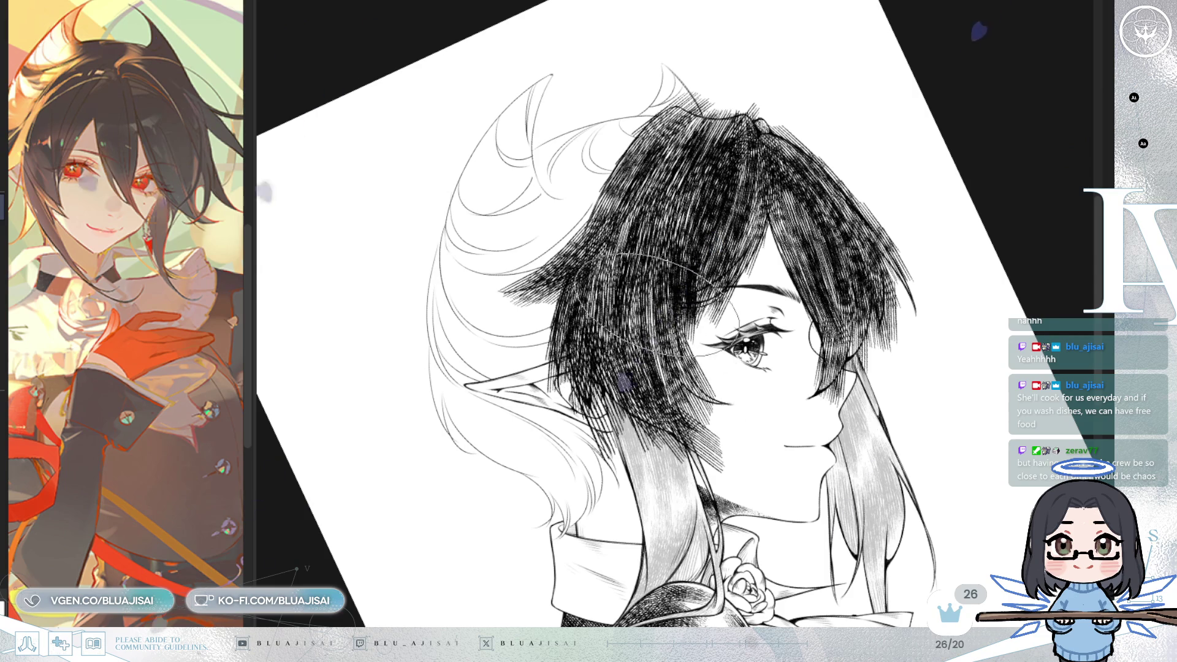
mouse_move(682, 251)
mouse_down()
mouse_move(681, 147)
mouse_move(637, 141)
mouse_move(576, 202)
mouse_up()
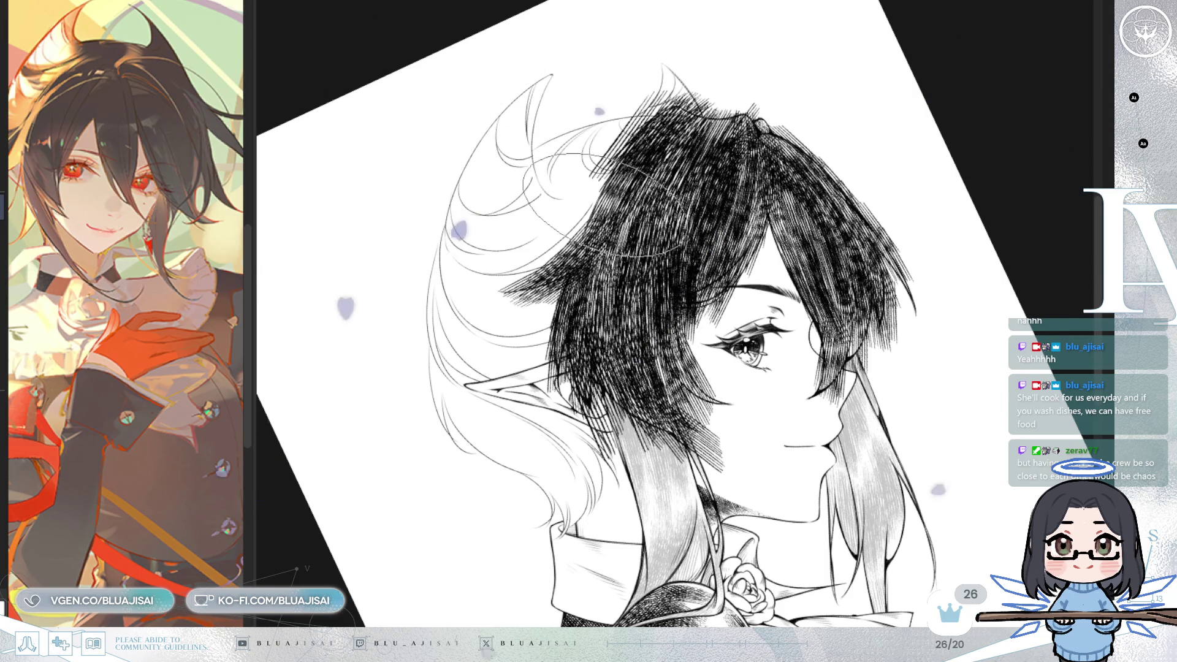
drag(552, 263, 518, 292)
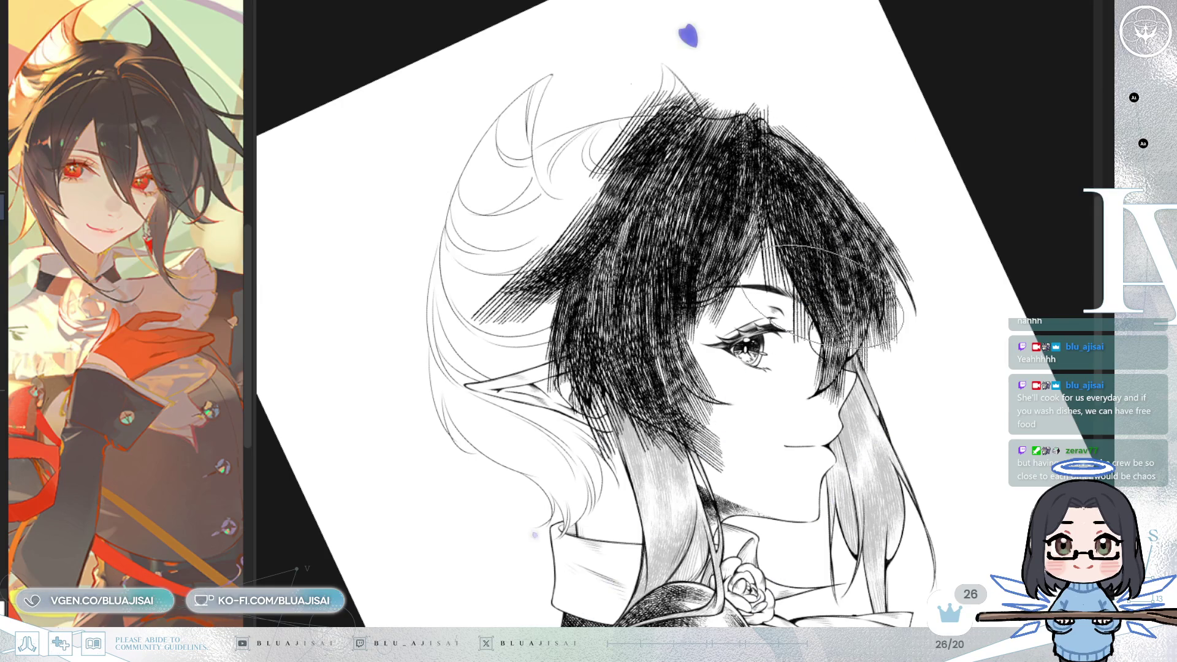
drag(784, 140, 797, 154)
mouse_move(766, 80)
mouse_down()
mouse_move(815, 147)
mouse_move(792, 172)
mouse_up()
key(Insert)
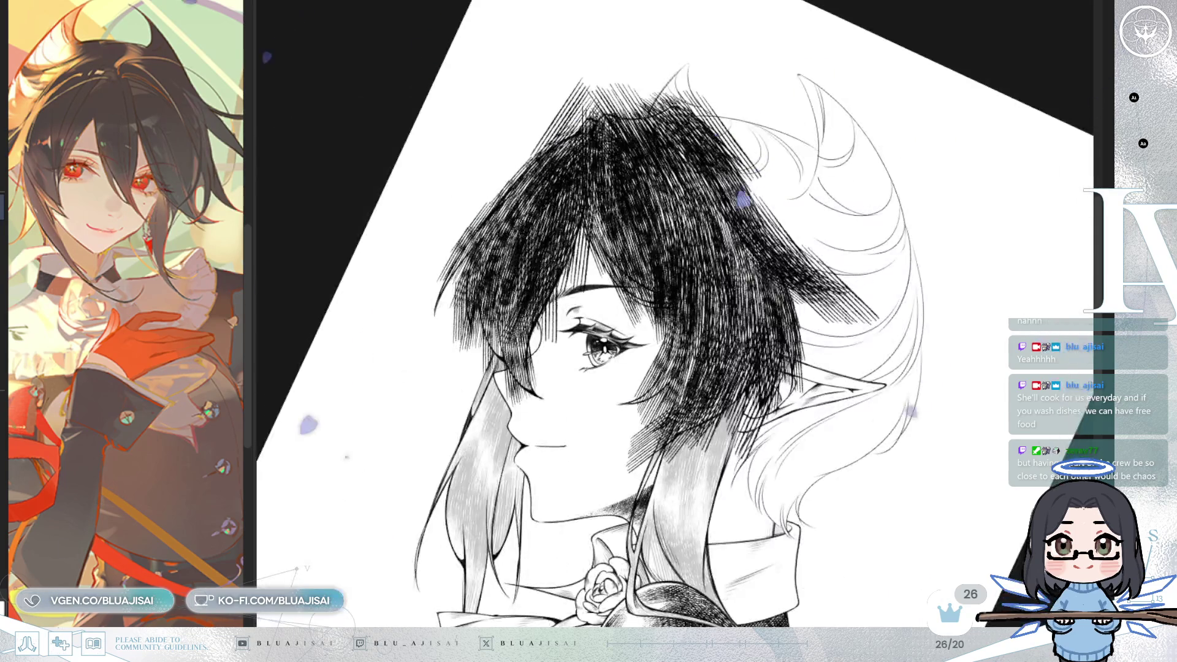
Step: Reset the canvas rotation and try lengthening the lower-left locks, then undo it
key(Delete)
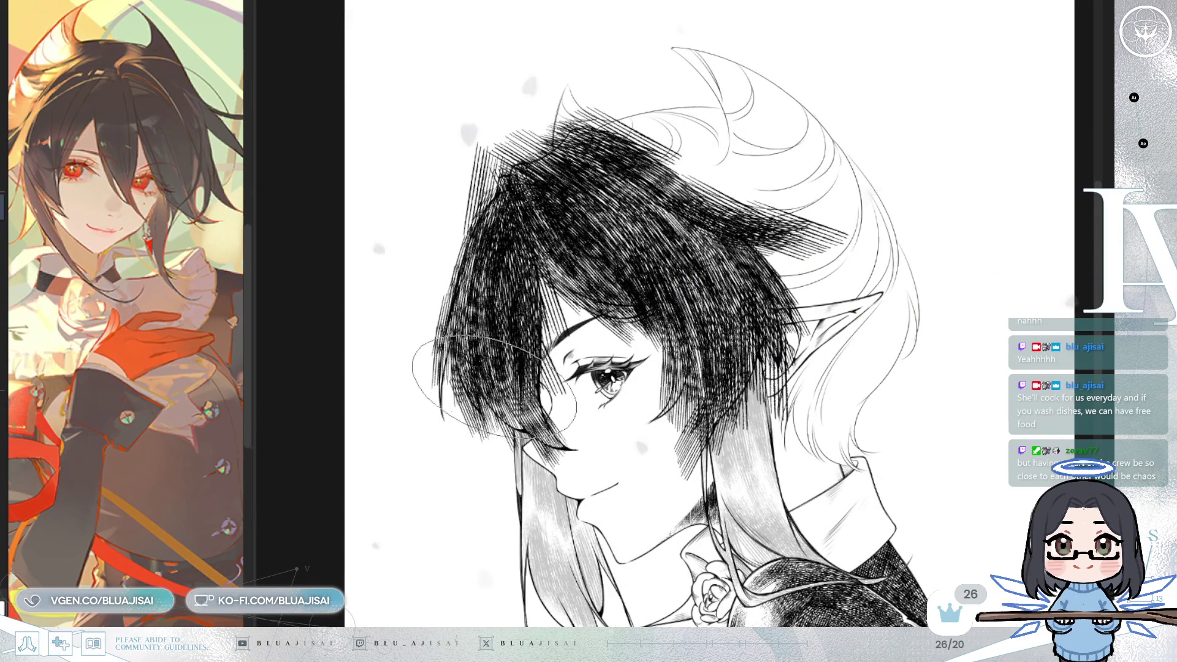
drag(517, 344, 493, 462)
key(ctrl+z)
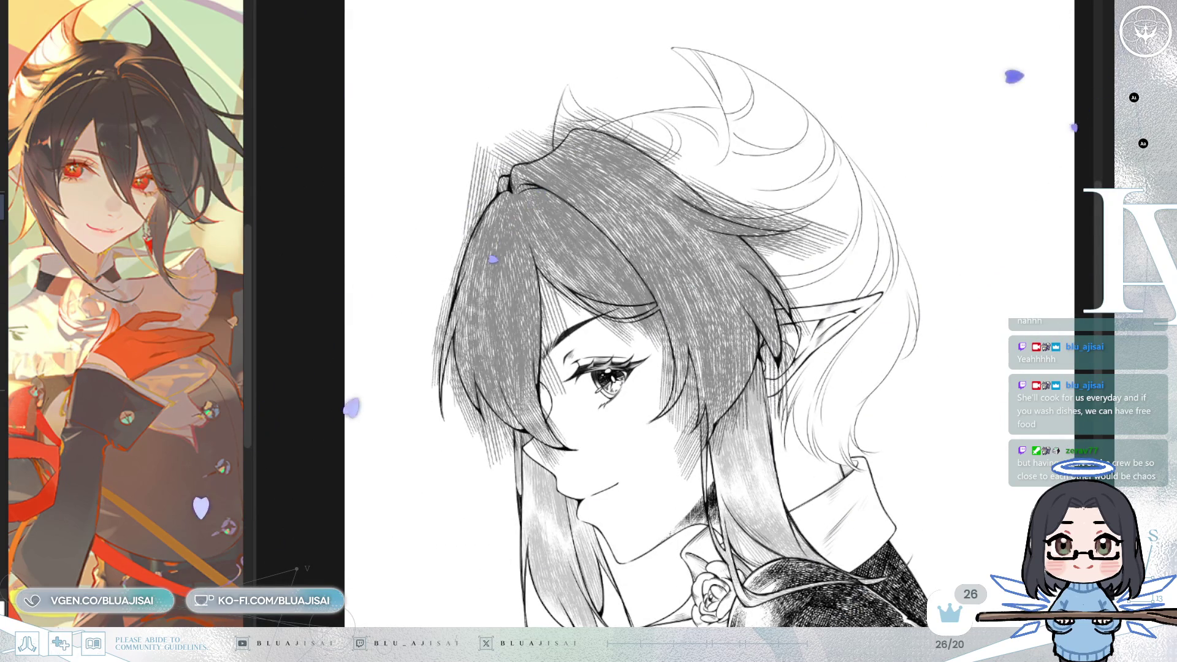
Step: Zoom in on the eye, enlarge the brush and mirror the view so the face looks right
scroll(651, 336, up, 2)
scroll(651, 336, up, 1)
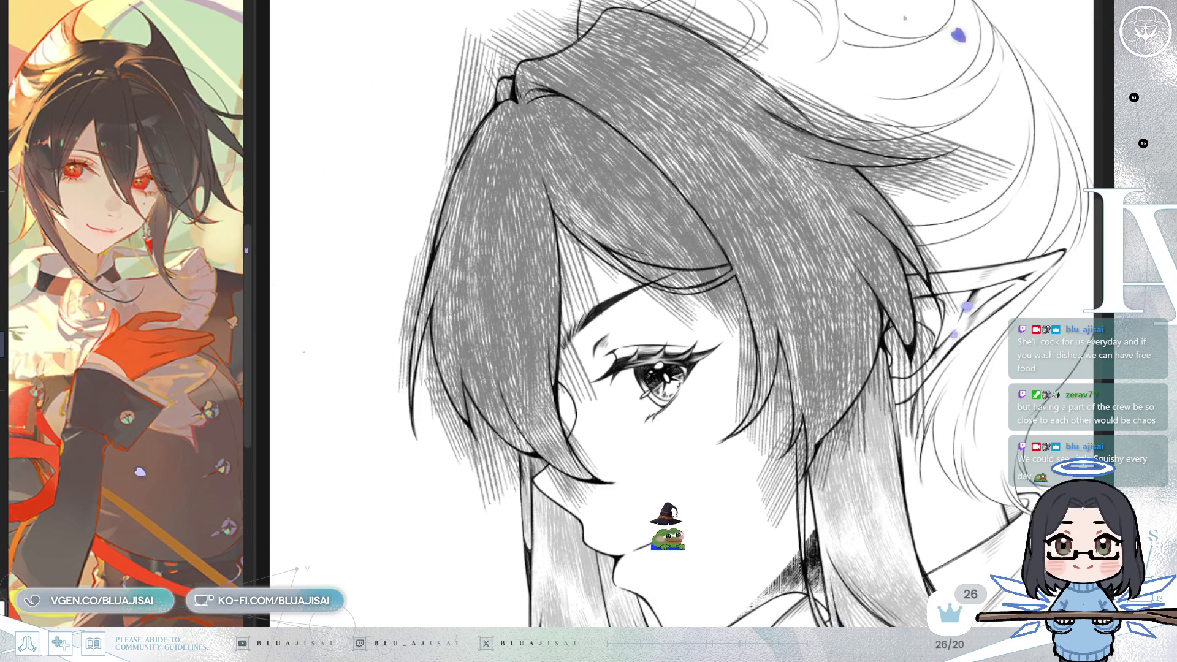
scroll(551, 404, up, 5)
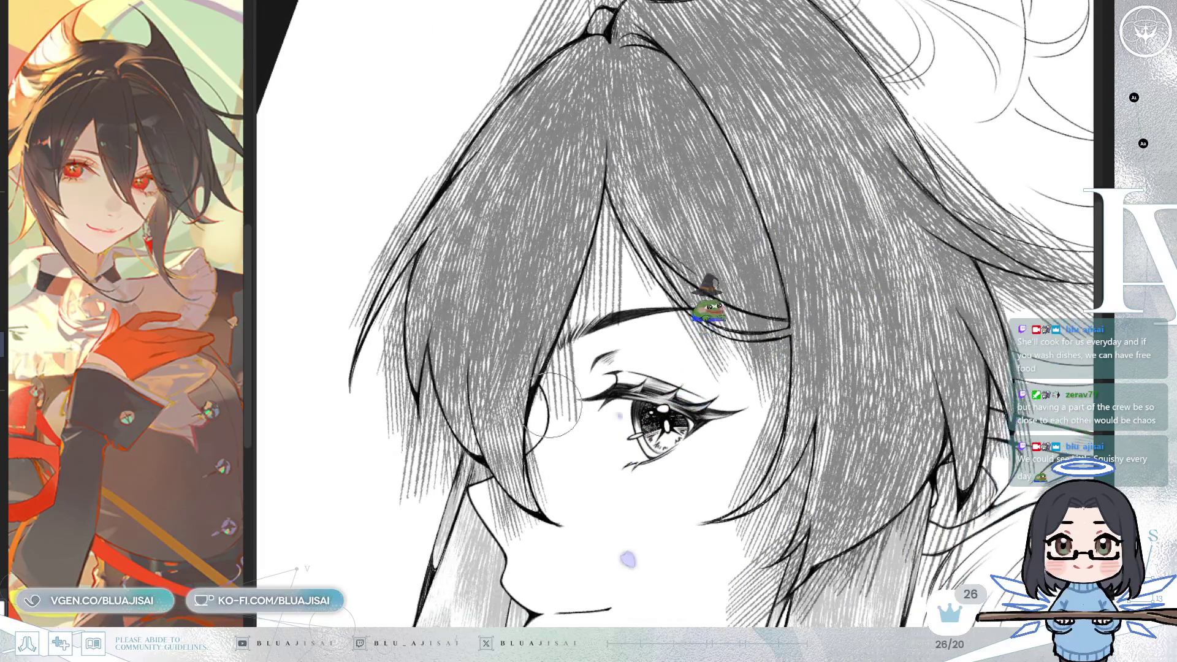
mouse_move(580, 432)
mouse_down()
mouse_move(697, 513)
mouse_move(650, 438)
mouse_move(622, 493)
mouse_move(631, 441)
mouse_move(573, 487)
mouse_move(565, 472)
mouse_move(583, 423)
mouse_move(556, 432)
mouse_up()
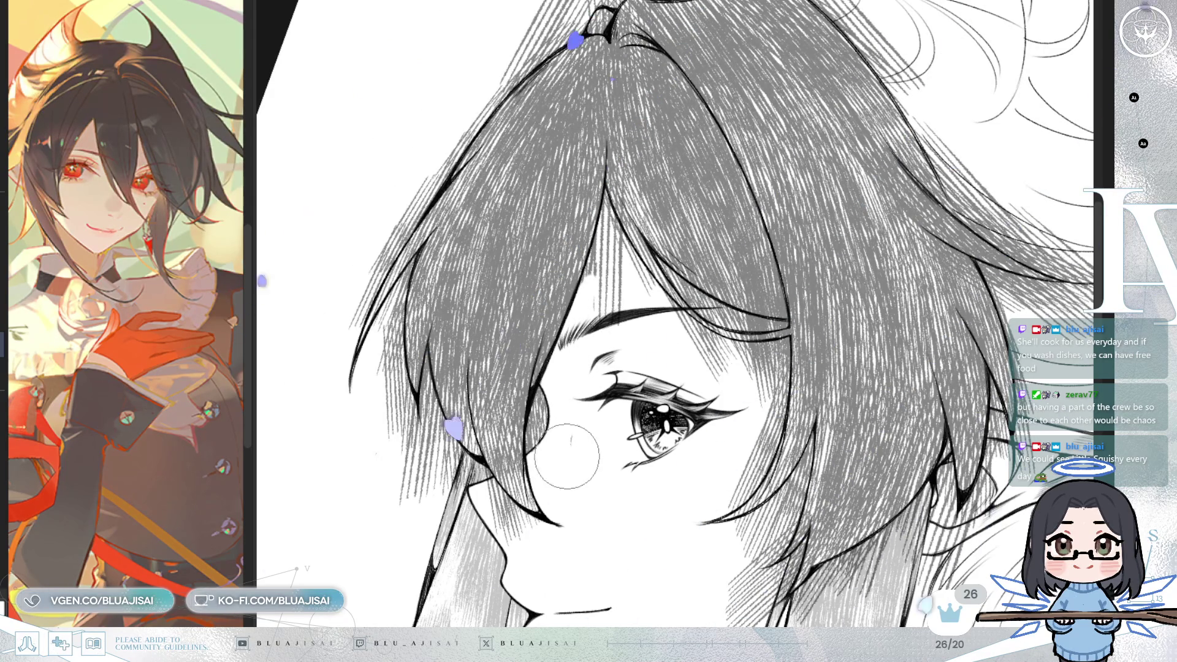
scroll(582, 386, up, 2)
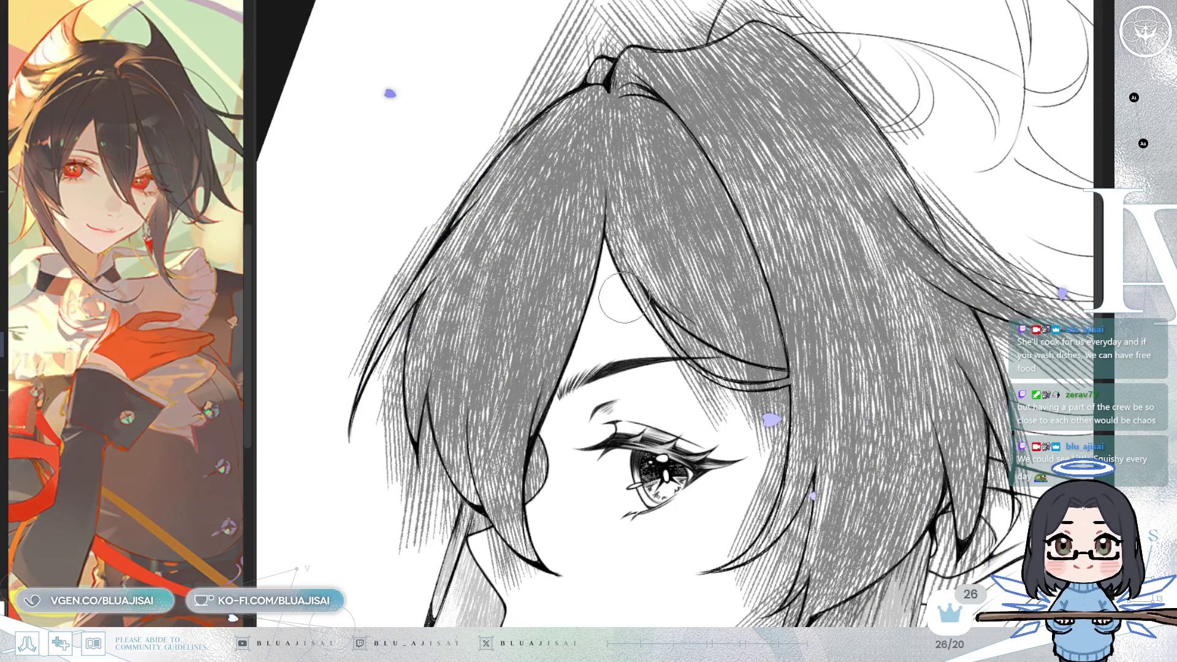
drag(584, 434, 616, 336)
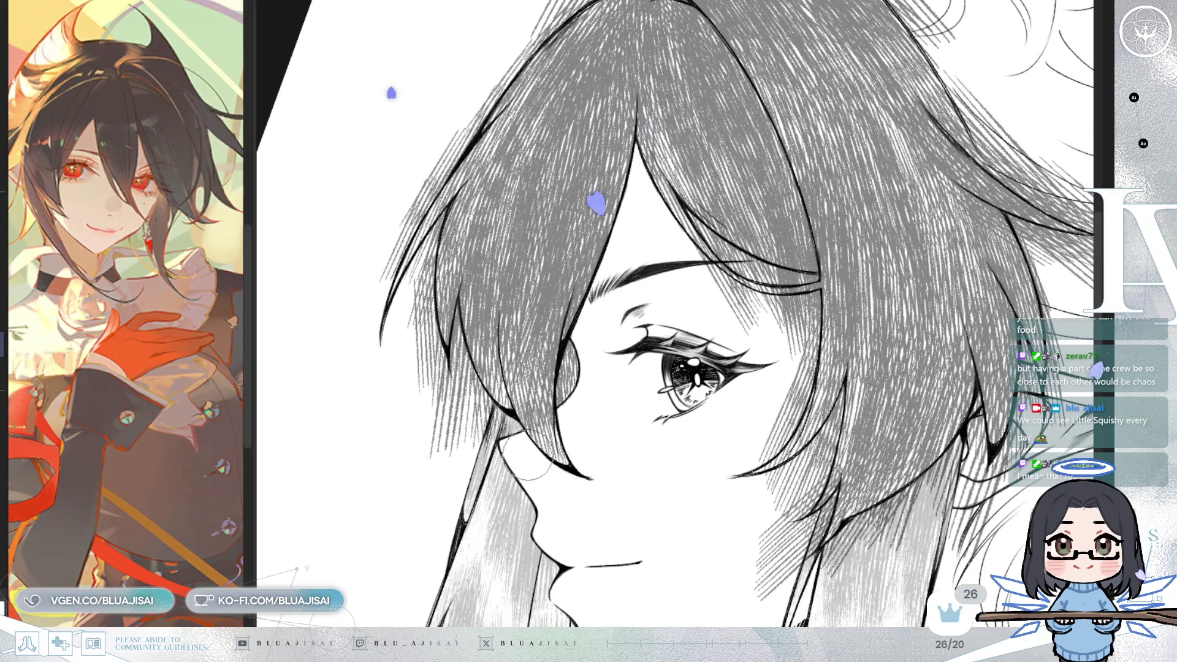
key(h)
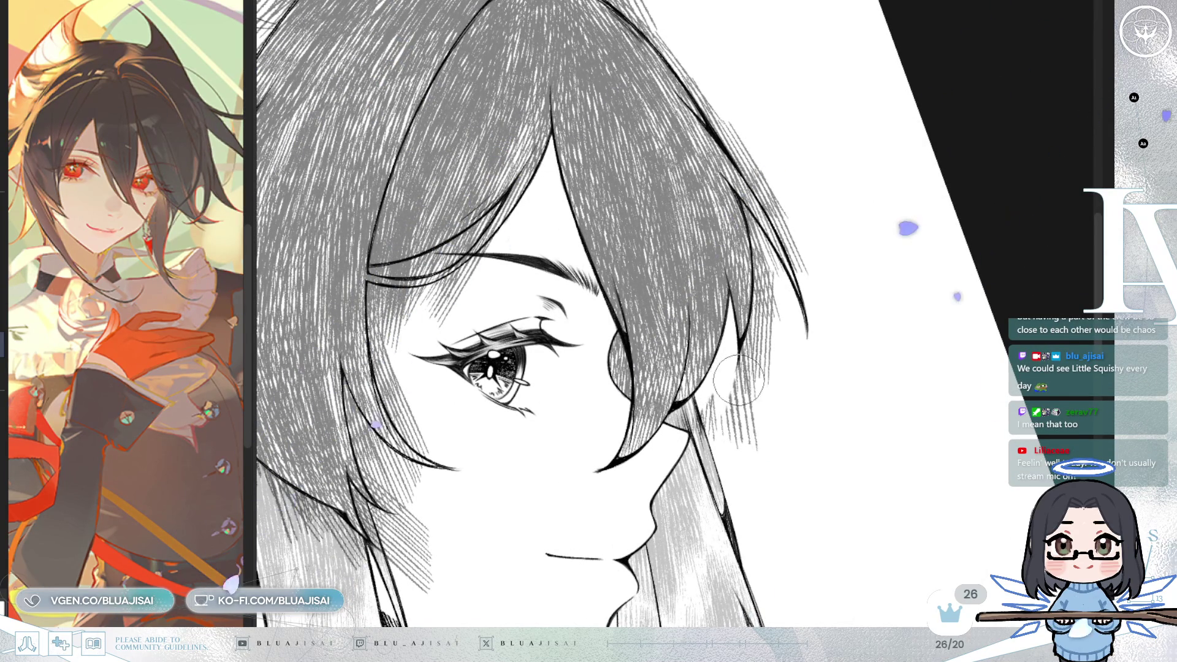
Step: Zoom onto the upright hair top and erase stray hatch lines along the hair's left outline
drag(735, 385, 729, 389)
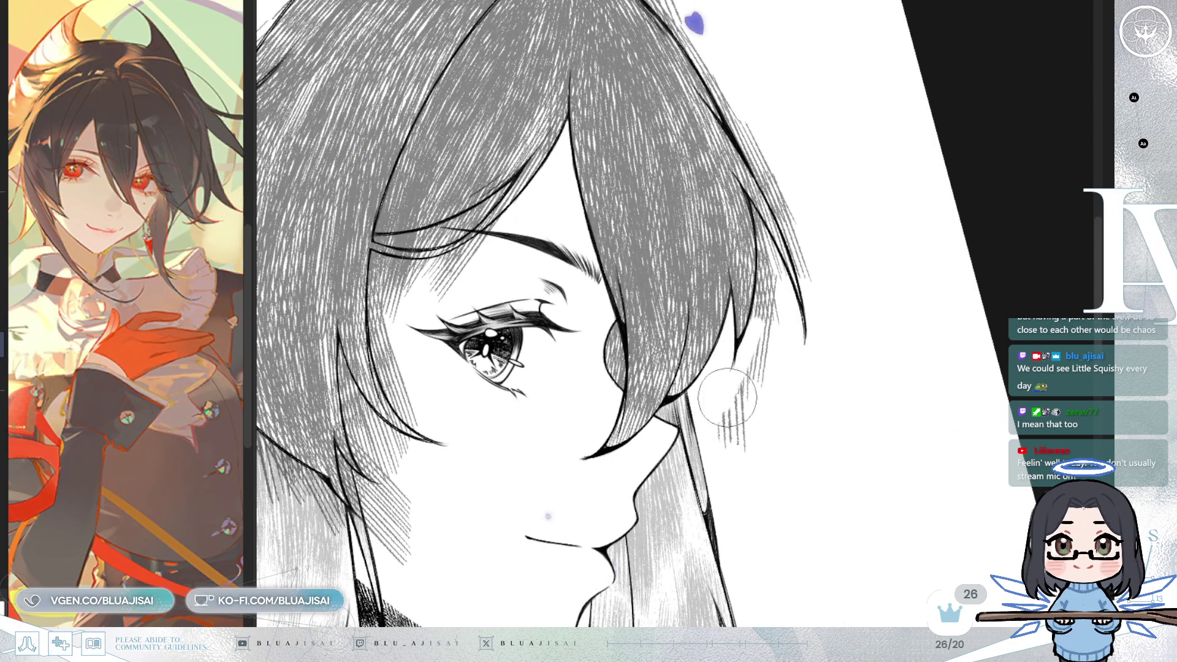
drag(774, 362, 714, 334)
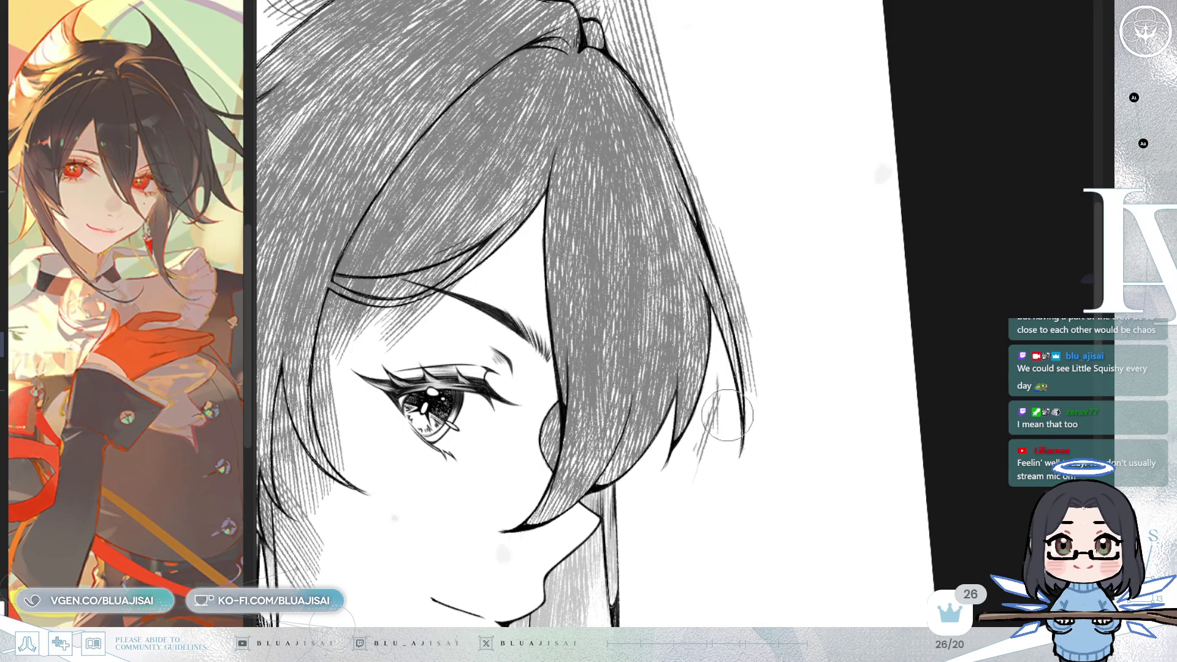
mouse_move(696, 446)
mouse_down()
mouse_move(889, 392)
mouse_move(920, 478)
mouse_move(828, 521)
mouse_up()
mouse_move(760, 190)
mouse_down()
mouse_move(619, 307)
mouse_move(607, 331)
mouse_up()
mouse_move(705, 227)
mouse_down()
mouse_move(573, 361)
mouse_move(629, 303)
mouse_up()
drag(594, 350, 517, 466)
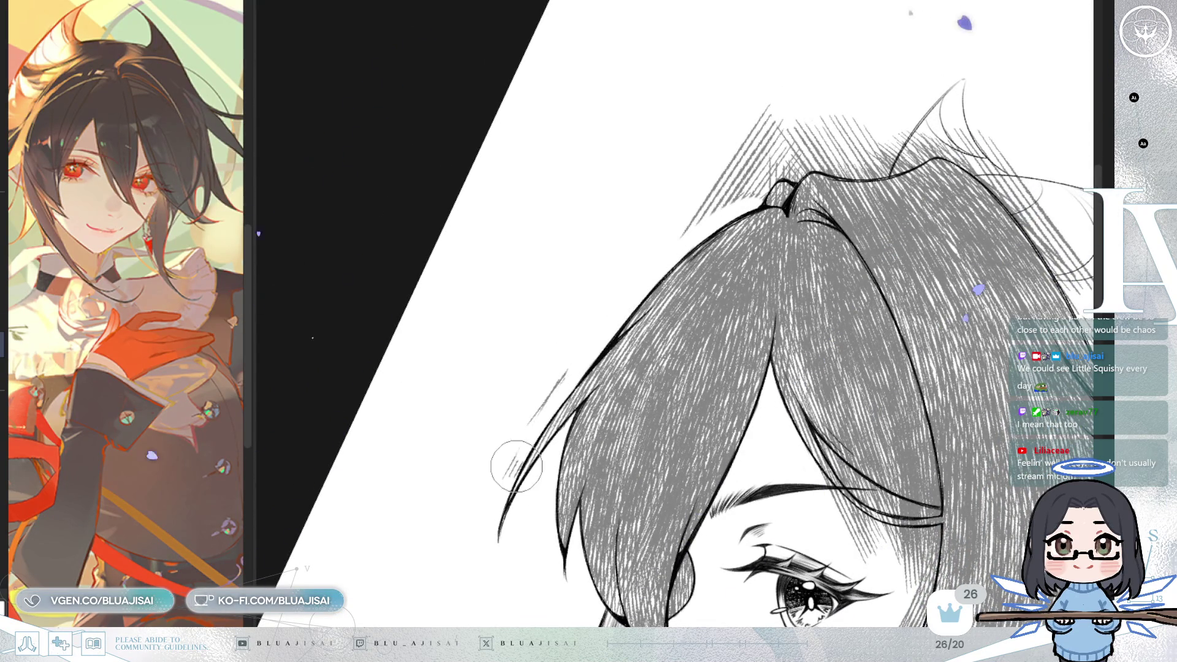
Step: Erase overshooting hatch lines left of, above and along the hair peak outline
drag(542, 390, 472, 488)
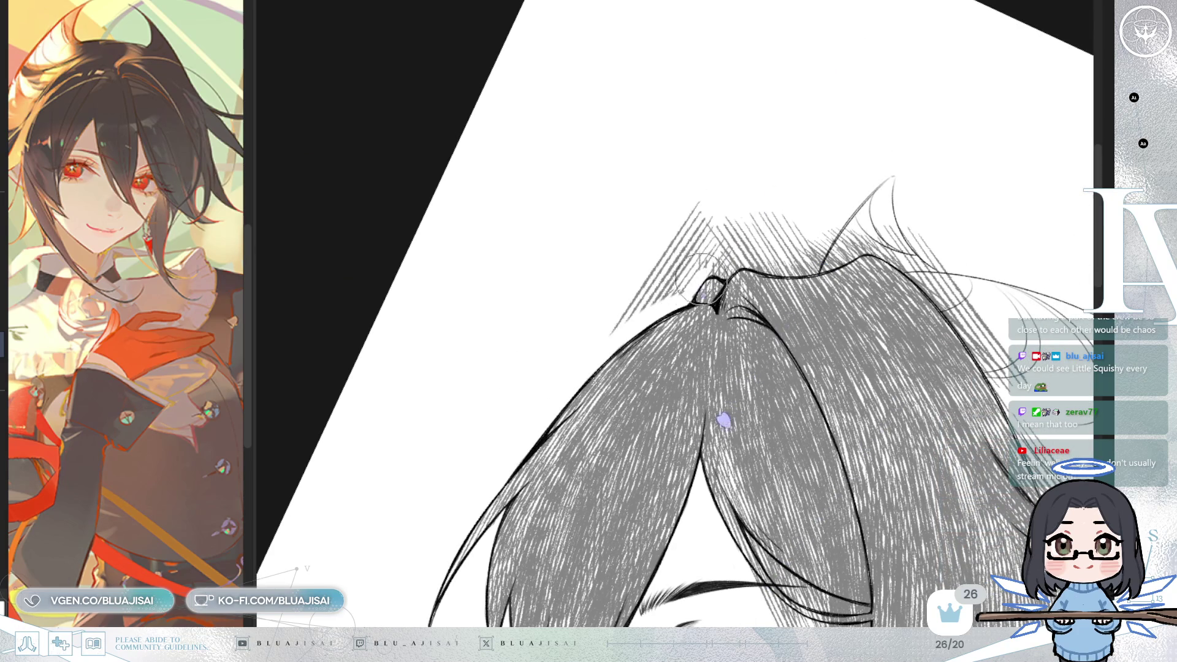
mouse_move(671, 289)
mouse_down()
mouse_move(674, 276)
mouse_move(616, 328)
mouse_move(631, 296)
mouse_up()
mouse_move(692, 230)
mouse_down()
mouse_move(696, 184)
mouse_move(683, 210)
mouse_move(714, 210)
mouse_move(625, 367)
mouse_up()
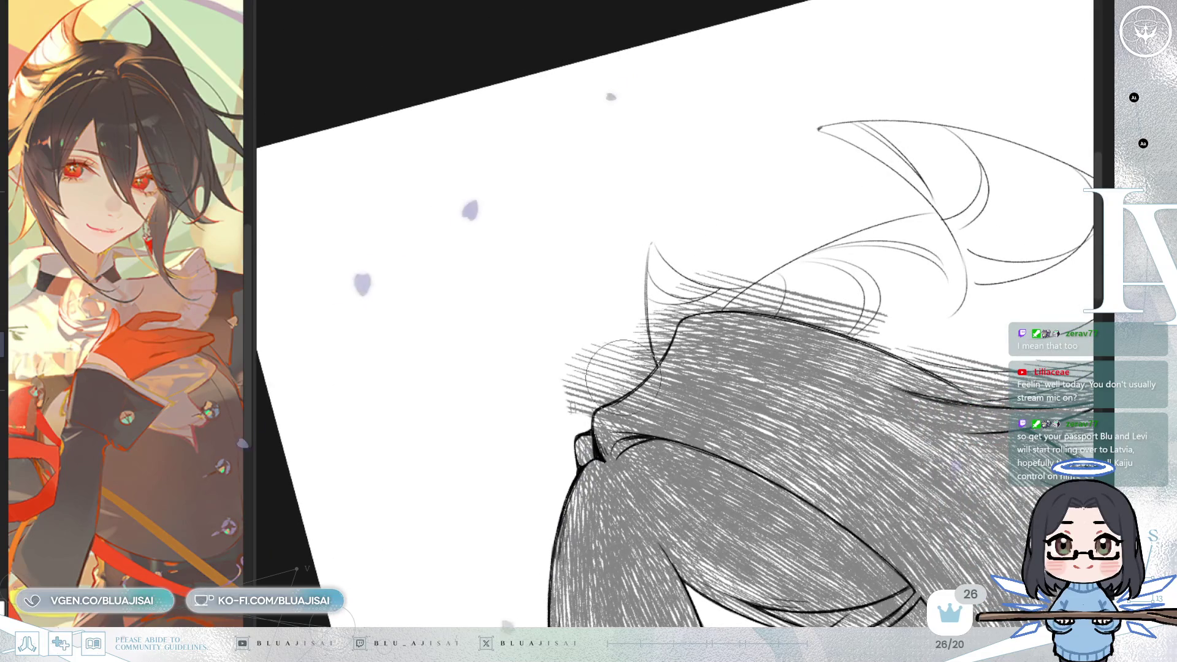
mouse_move(584, 411)
mouse_down()
mouse_move(650, 351)
mouse_move(554, 388)
mouse_up()
mouse_move(560, 346)
mouse_down()
mouse_move(815, 215)
mouse_move(790, 315)
mouse_move(873, 263)
mouse_move(846, 279)
mouse_up()
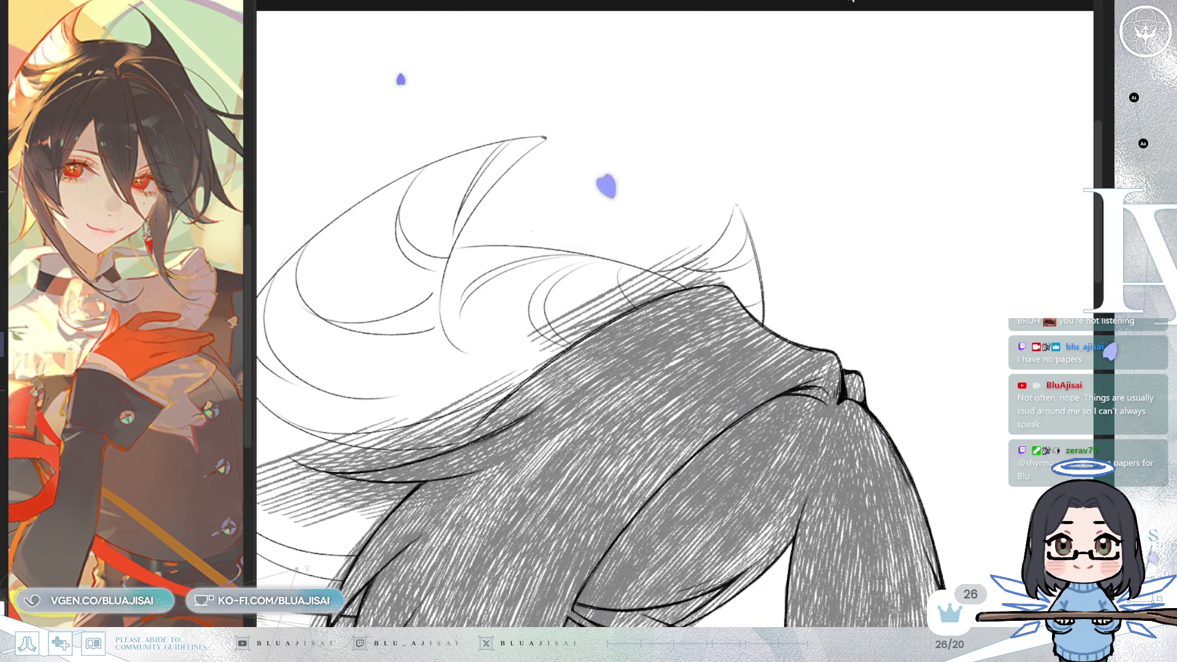
Step: Erase faint hatch lines above the hair edge and grey hatching along it
key(Delete)
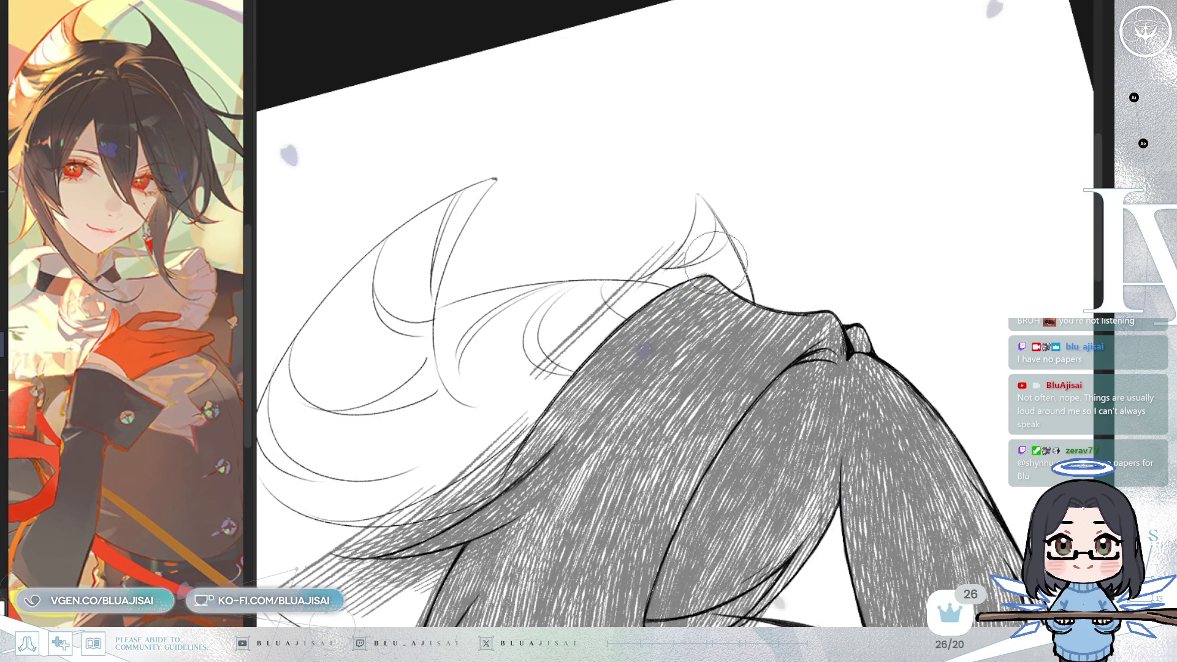
mouse_move(640, 279)
mouse_down()
mouse_move(541, 372)
mouse_move(637, 282)
mouse_move(597, 300)
mouse_move(582, 324)
mouse_move(587, 394)
mouse_up()
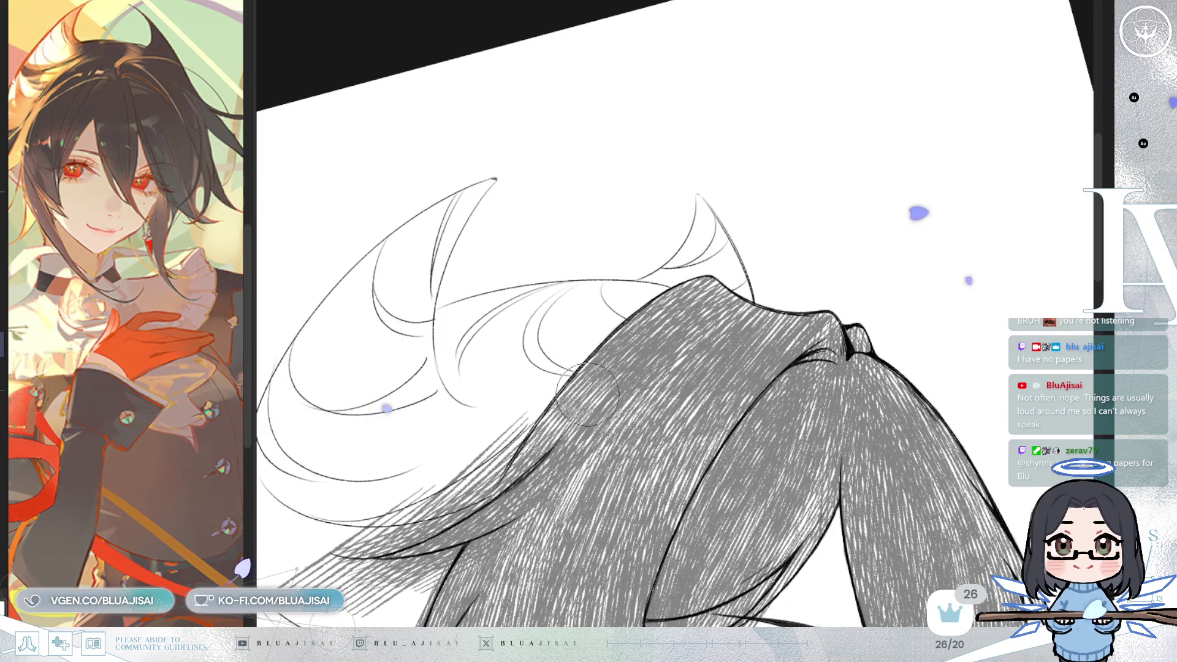
mouse_move(854, 306)
mouse_down()
mouse_move(734, 274)
mouse_move(719, 324)
mouse_up()
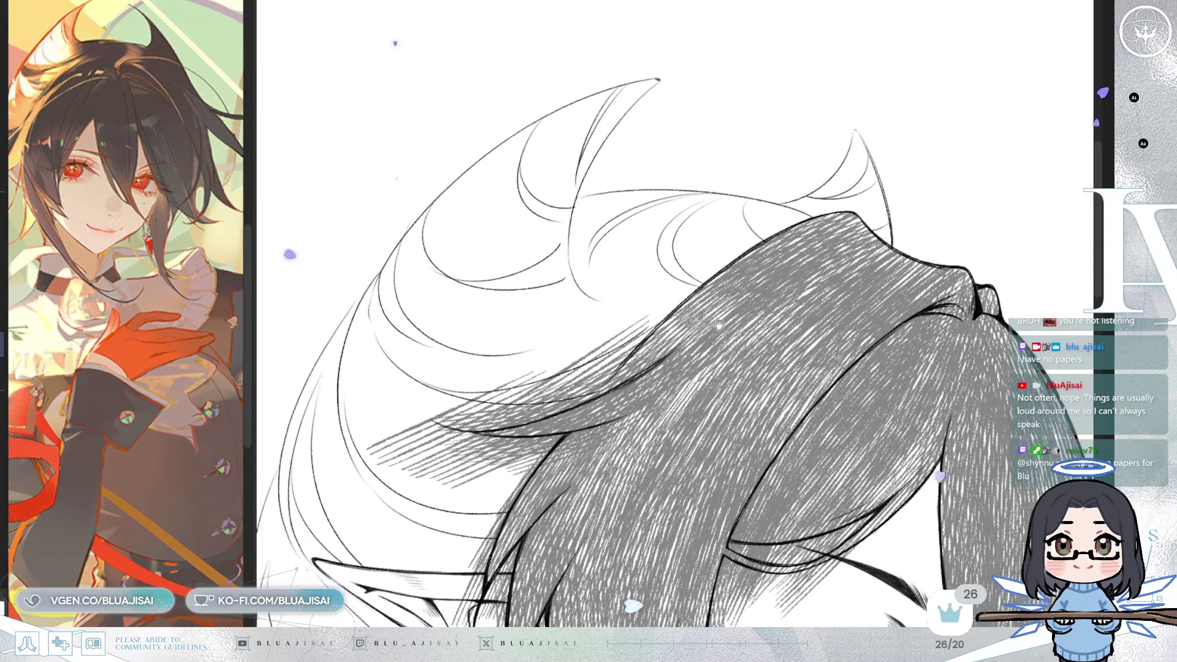
mouse_move(619, 344)
mouse_down()
mouse_move(604, 380)
mouse_move(621, 350)
mouse_up()
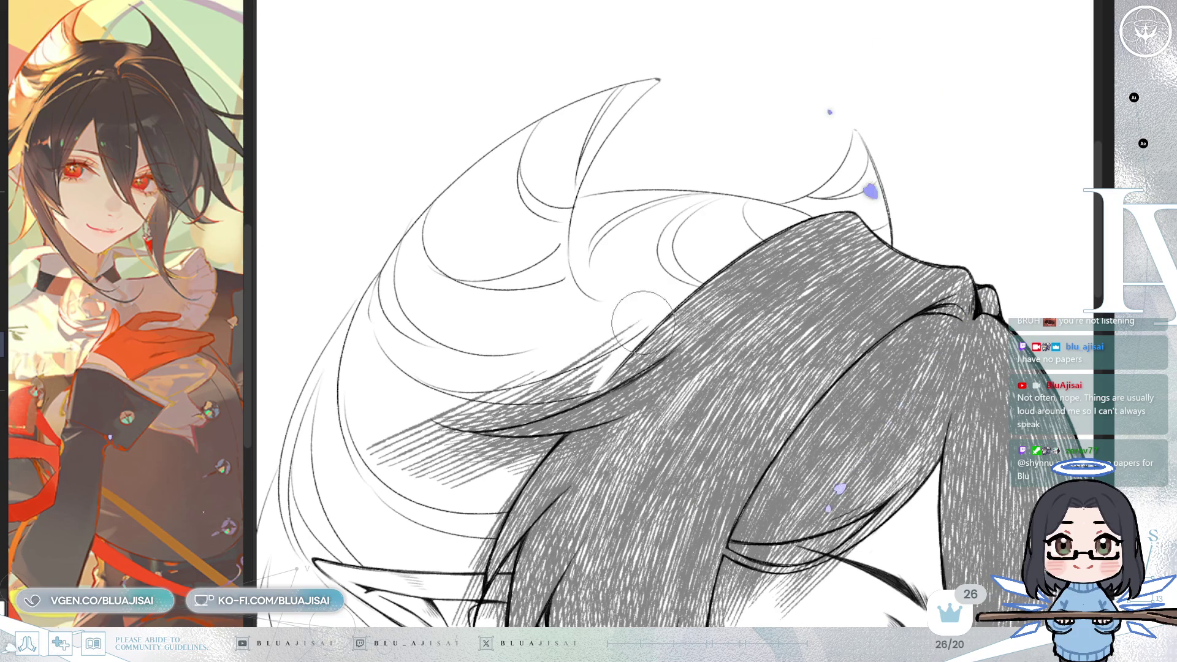
mouse_move(475, 416)
mouse_down()
mouse_move(530, 401)
mouse_move(516, 402)
mouse_move(621, 346)
mouse_move(534, 398)
mouse_move(654, 314)
mouse_move(586, 382)
mouse_move(585, 404)
mouse_move(644, 321)
mouse_move(567, 377)
mouse_up()
Step: Rework and trim the hatching along the strand edge beside the eye
mouse_move(493, 387)
mouse_down()
mouse_move(601, 367)
mouse_move(488, 405)
mouse_move(459, 429)
mouse_move(567, 438)
mouse_move(553, 444)
mouse_move(617, 434)
mouse_up()
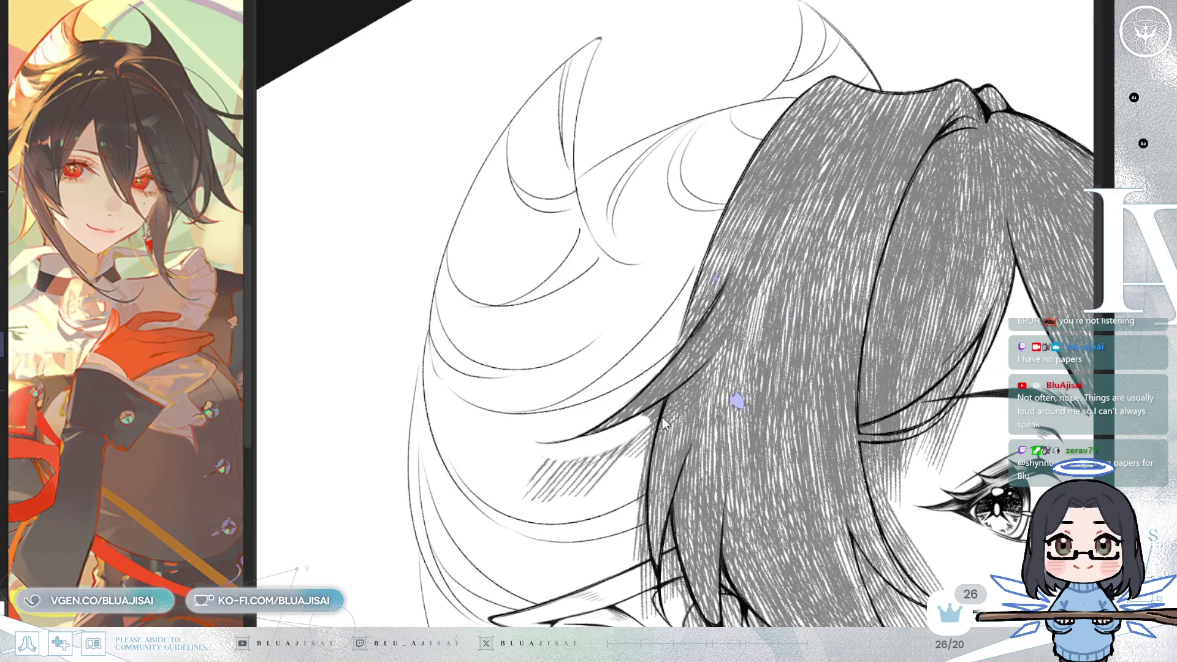
mouse_move(649, 411)
mouse_down()
mouse_move(635, 526)
mouse_move(645, 565)
mouse_up()
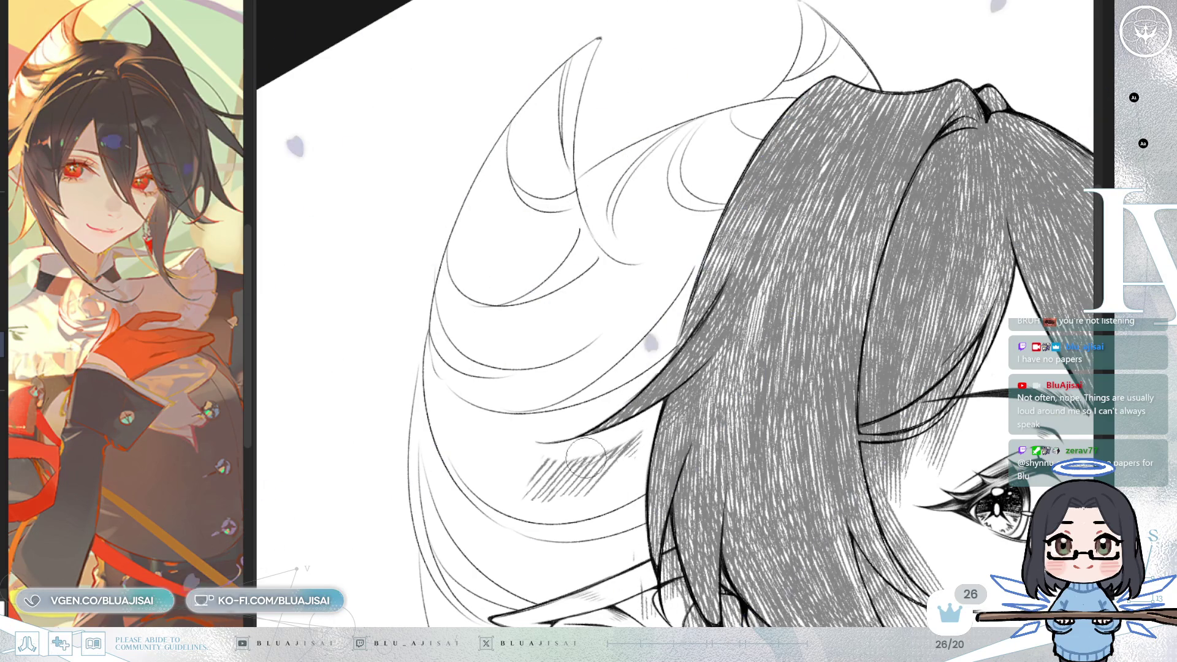
drag(538, 471, 613, 472)
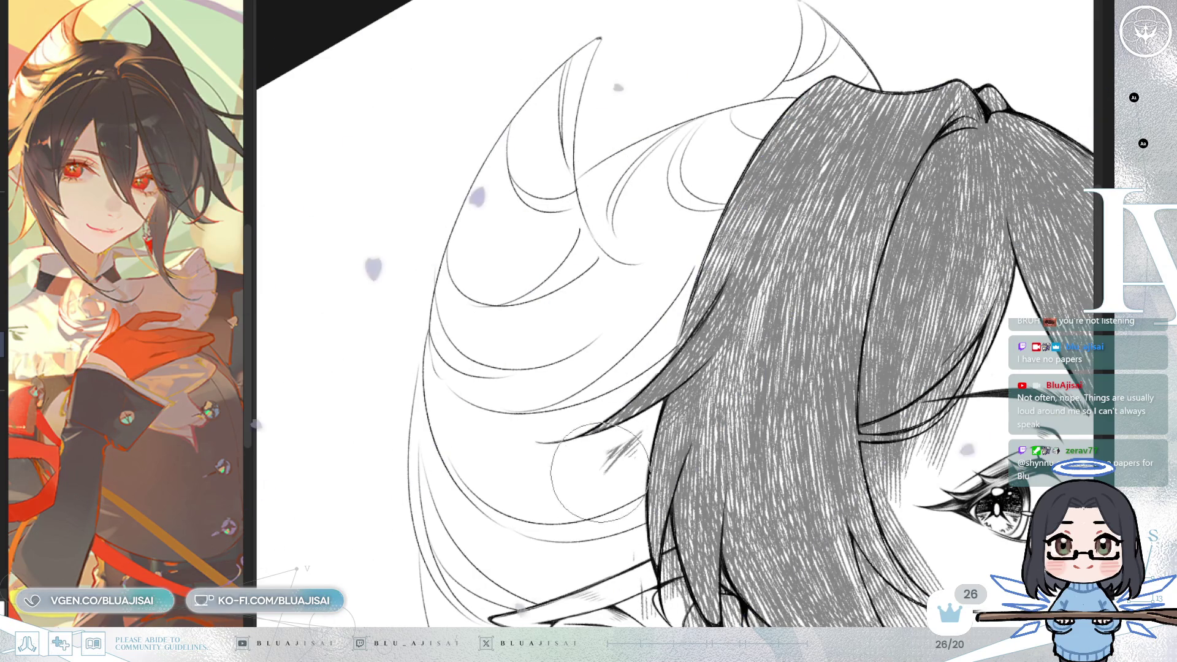
drag(631, 423, 646, 380)
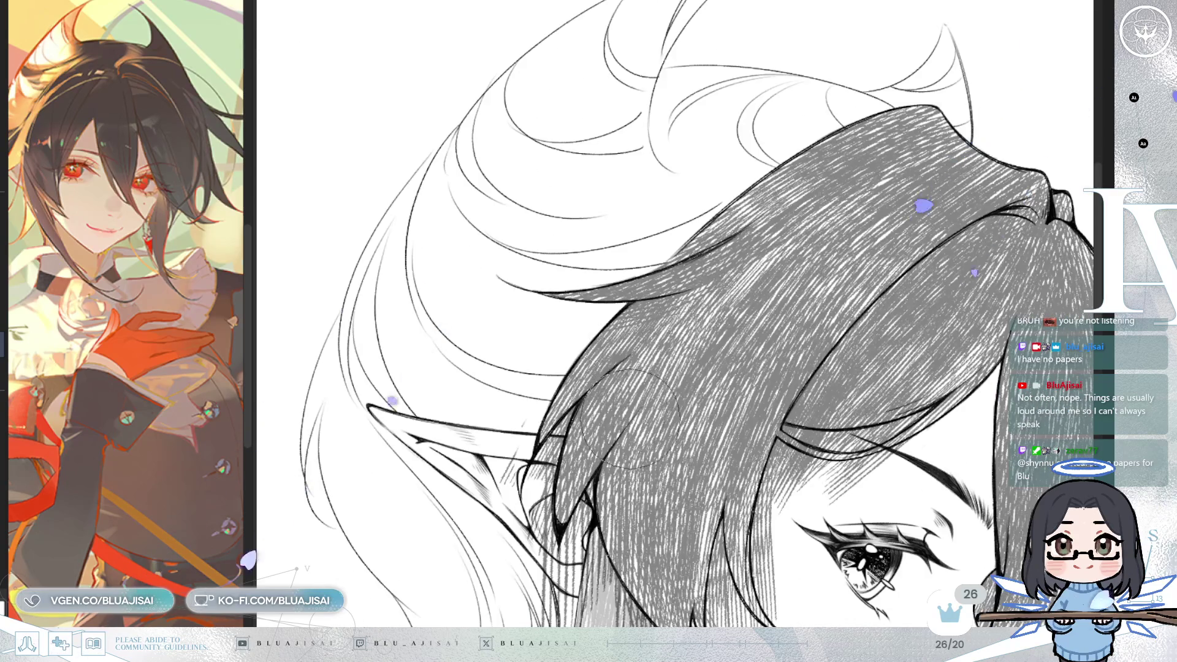
Step: Pan up to the ear and un-mirror the view so the face looks left
drag(556, 428, 557, 389)
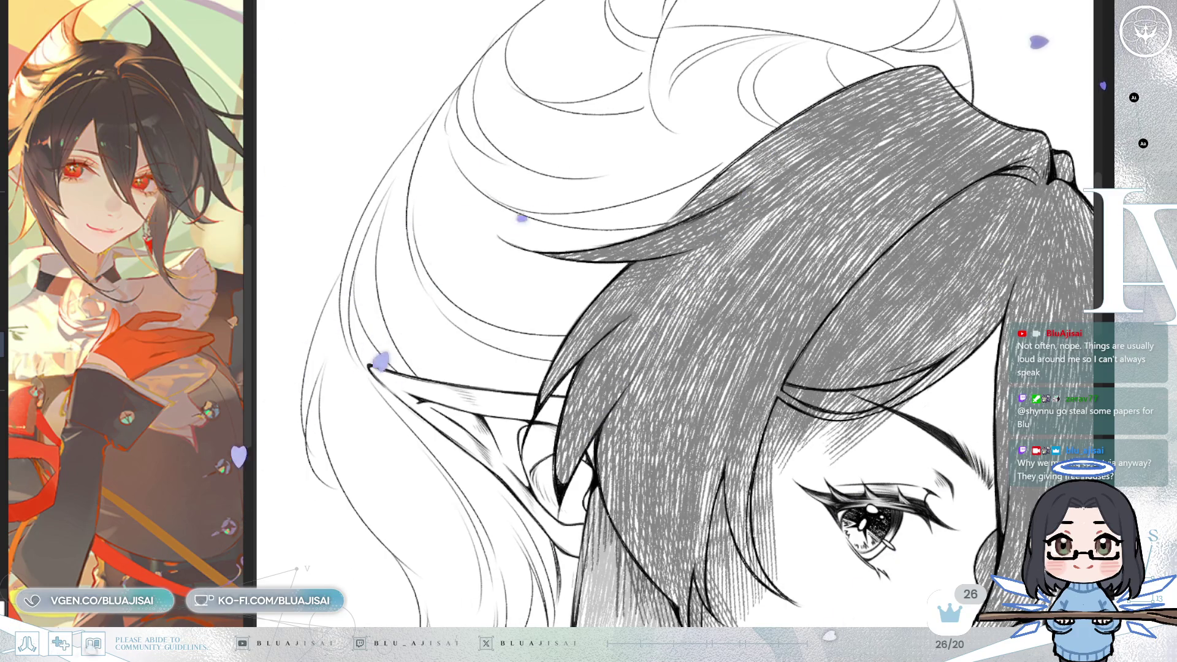
key(m)
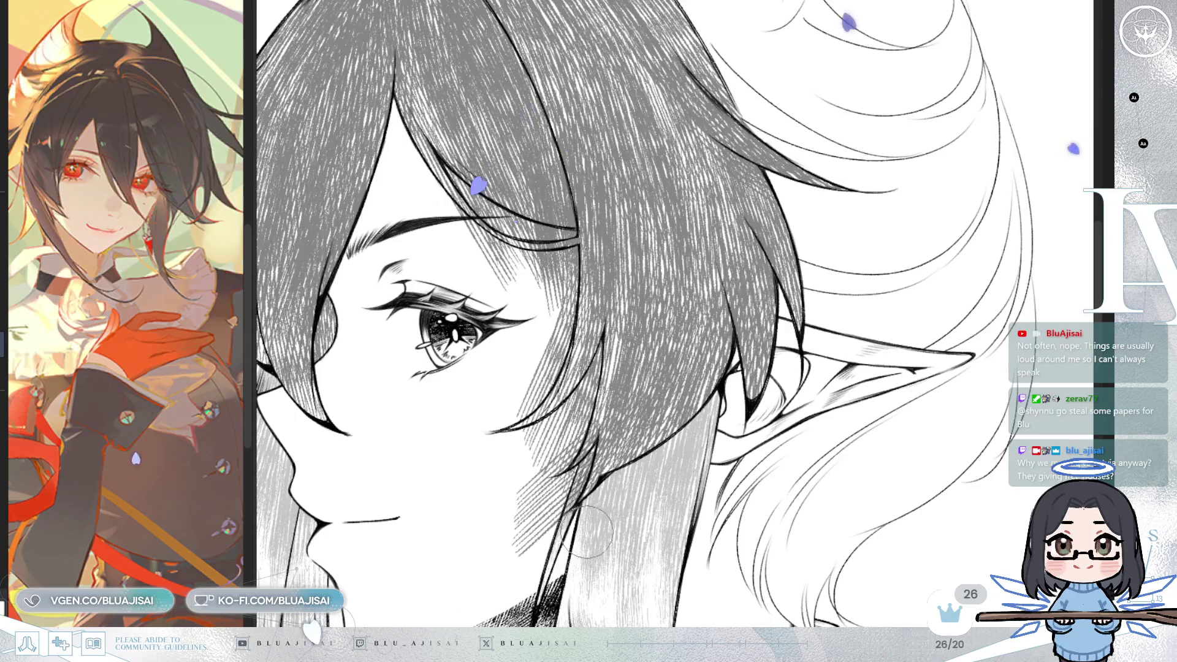
Step: Mirror, tilt, zoom and pan the view to frame the grey-hatched hair and whole head
key(h)
drag(585, 532, 549, 488)
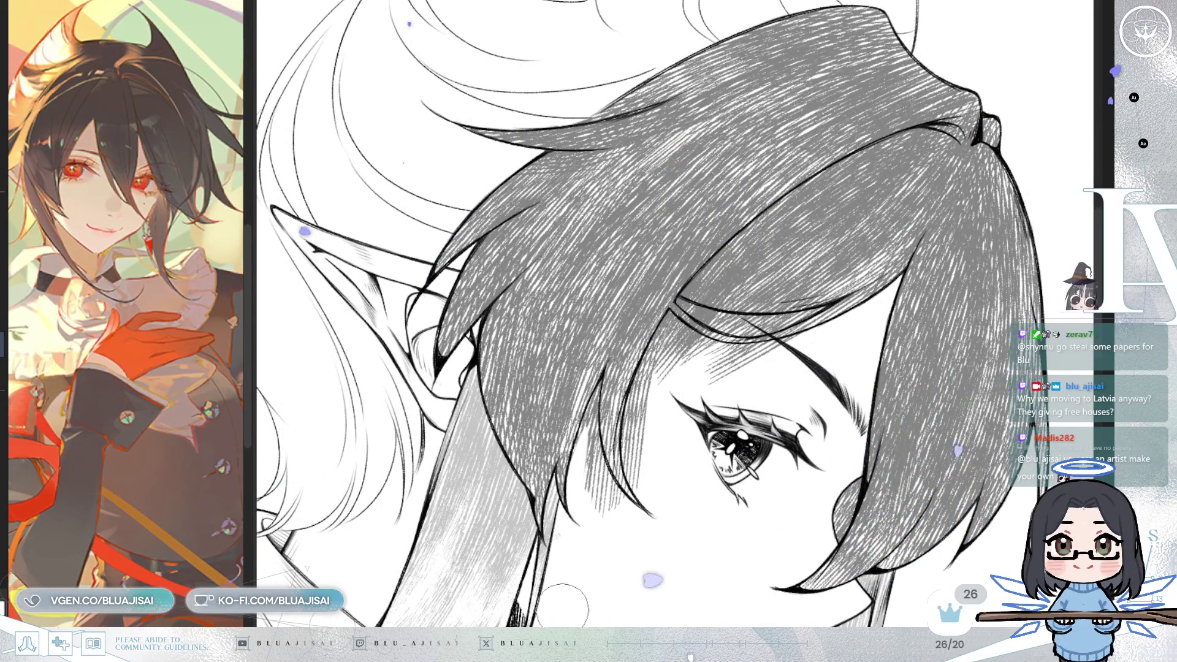
scroll(561, 543, down, 1)
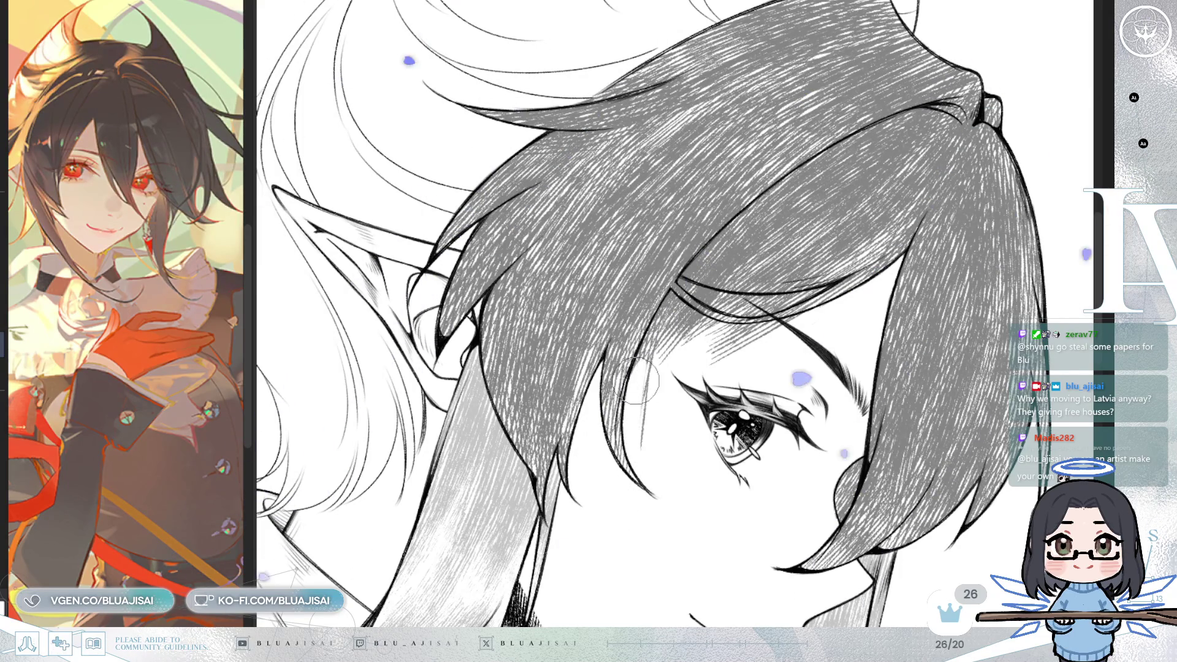
drag(662, 331, 705, 365)
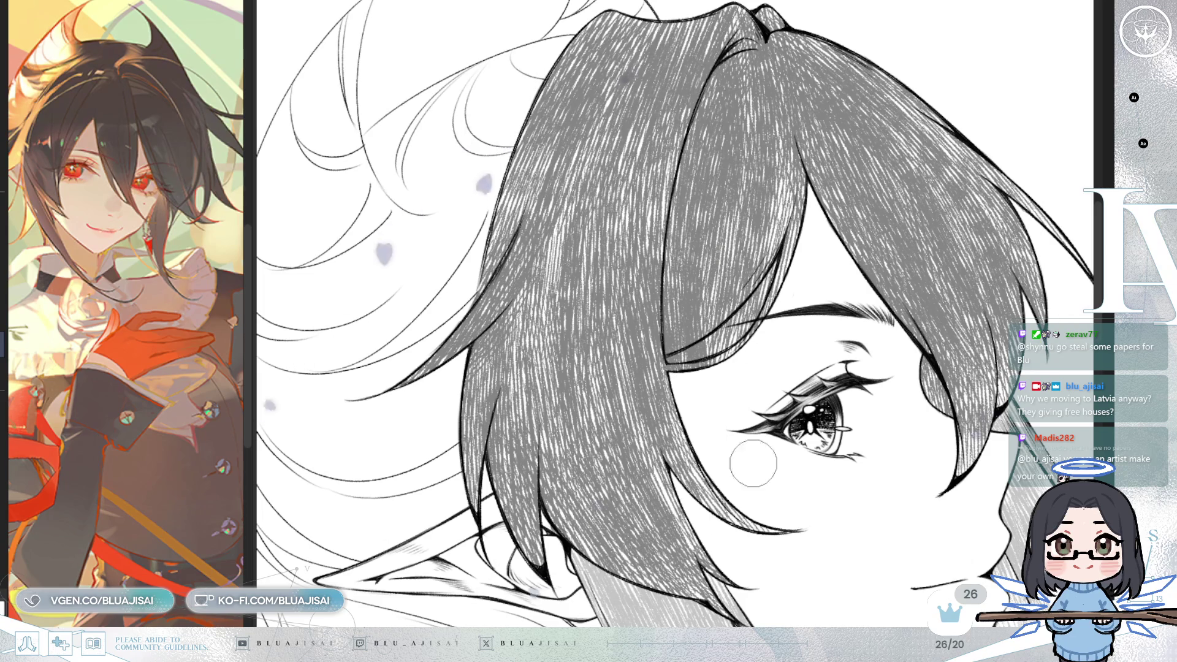
drag(717, 319, 702, 377)
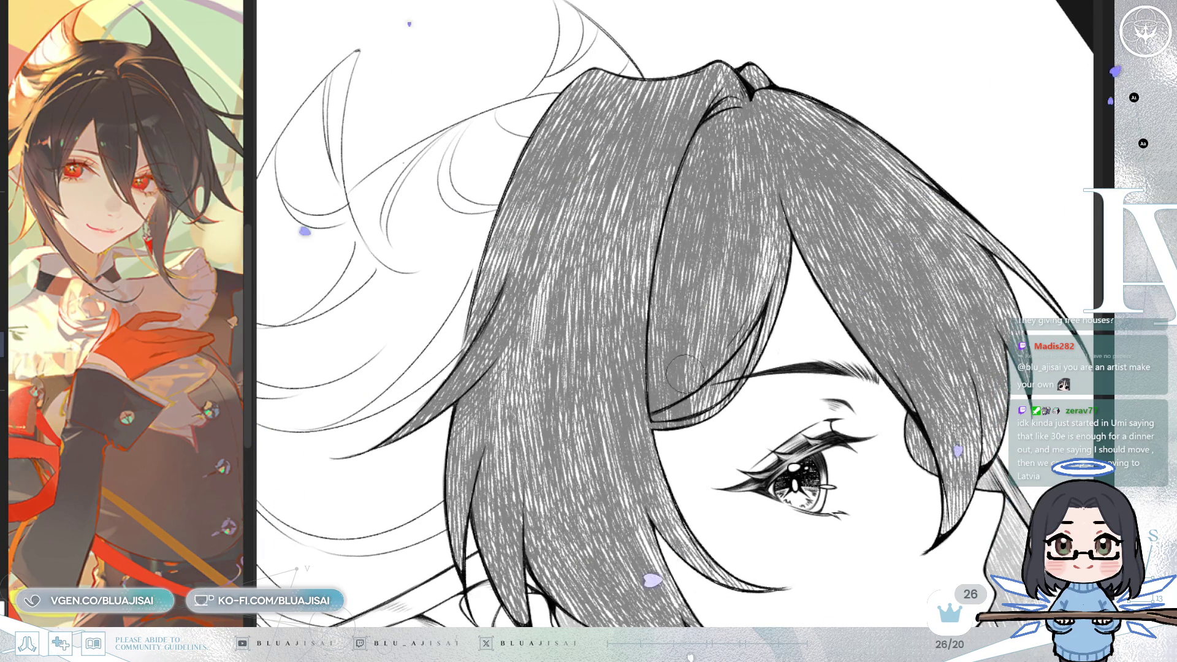
drag(685, 373, 690, 378)
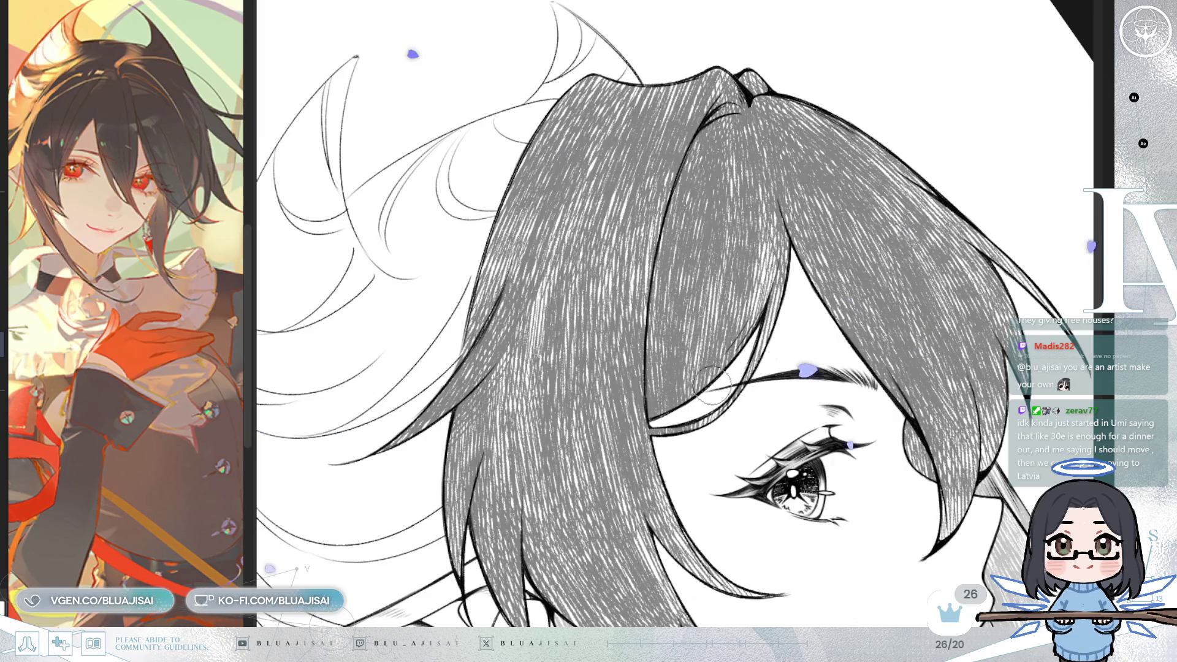
scroll(711, 386, down, 5)
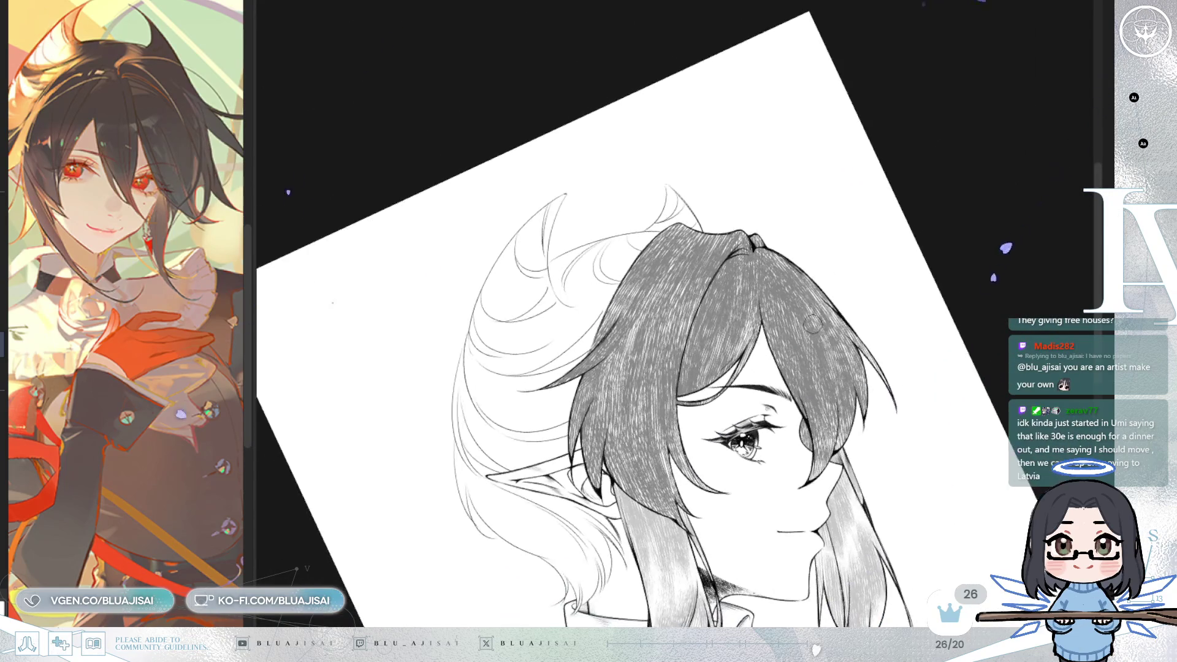
Step: Rotate the view back upright, mirror it so the face points left, and reset the zoom
key(Delete)
key(h)
key(ctrl+0)
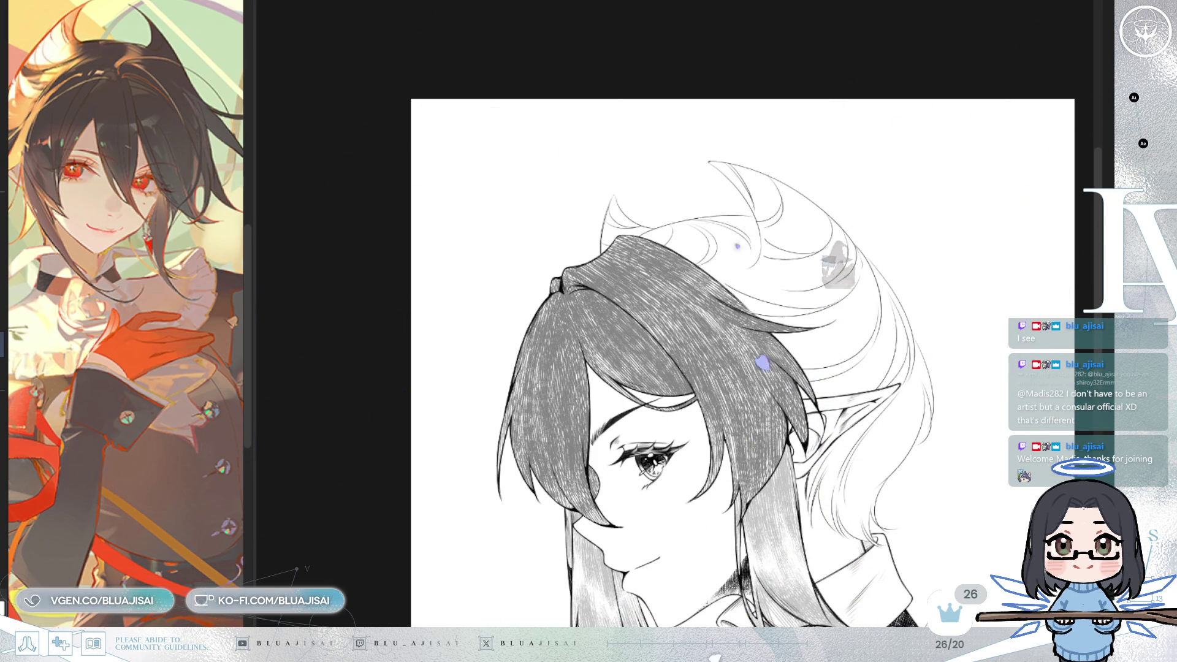
Step: Soften the hatching on the lower hair tips, then try a glasses outline and lens and undo both
drag(982, 376, 971, 302)
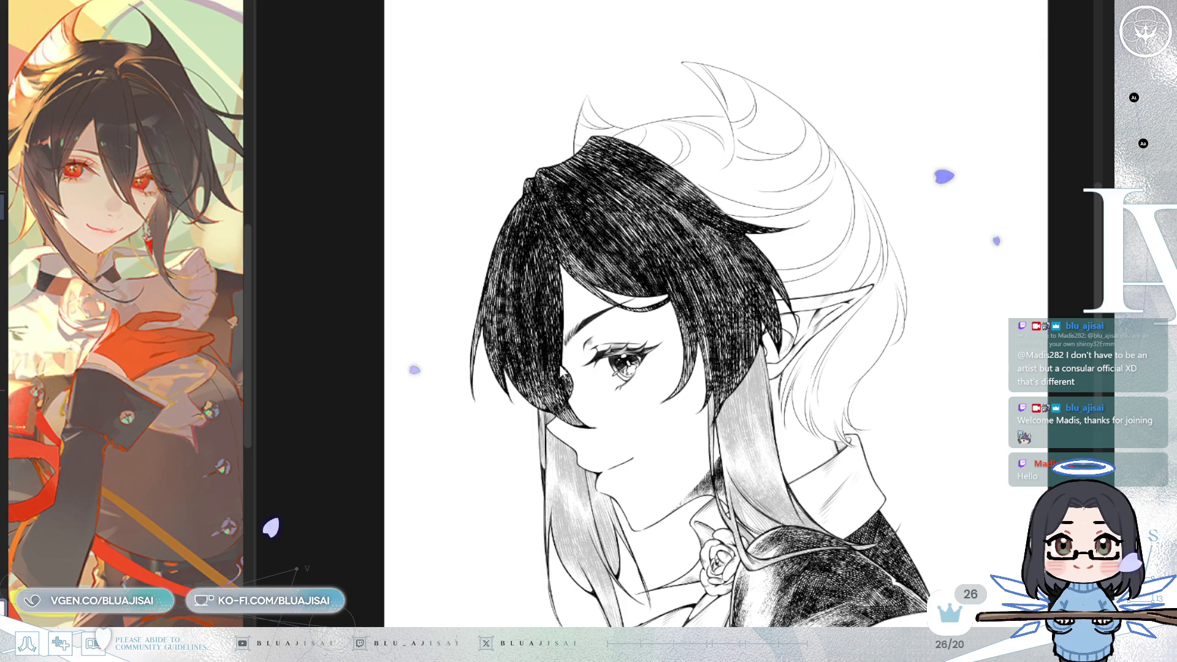
mouse_move(563, 398)
mouse_down()
mouse_move(573, 398)
mouse_move(532, 393)
mouse_move(551, 369)
mouse_move(641, 329)
mouse_move(656, 292)
mouse_move(705, 352)
mouse_move(702, 317)
mouse_move(714, 349)
mouse_move(745, 318)
mouse_move(723, 380)
mouse_move(711, 373)
mouse_move(735, 399)
mouse_move(708, 390)
mouse_up()
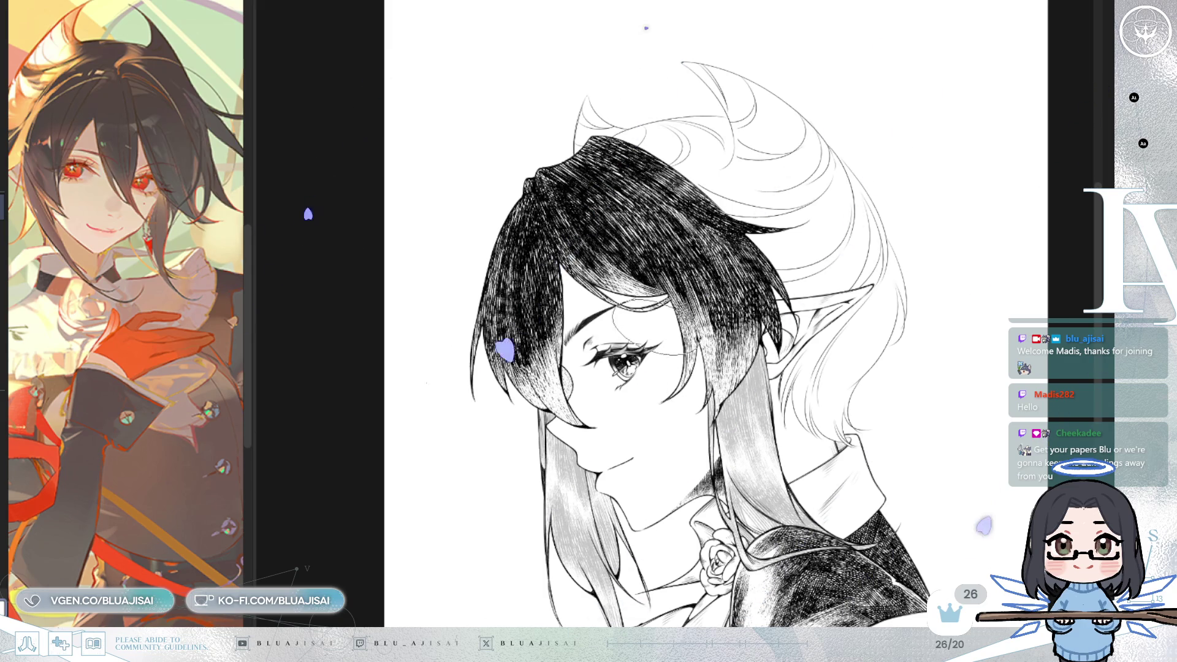
drag(552, 252, 552, 353)
key(ctrl+z)
key(ctrl+z)
key(ctrl+z)
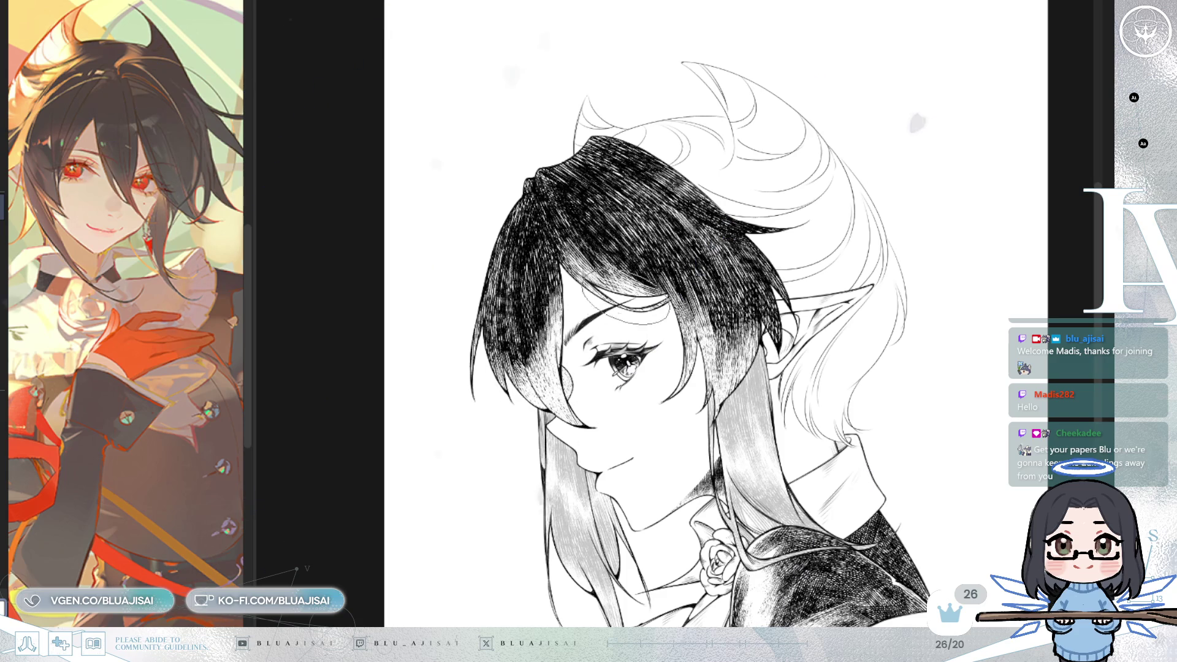
drag(653, 286, 718, 347)
key(ctrl+z)
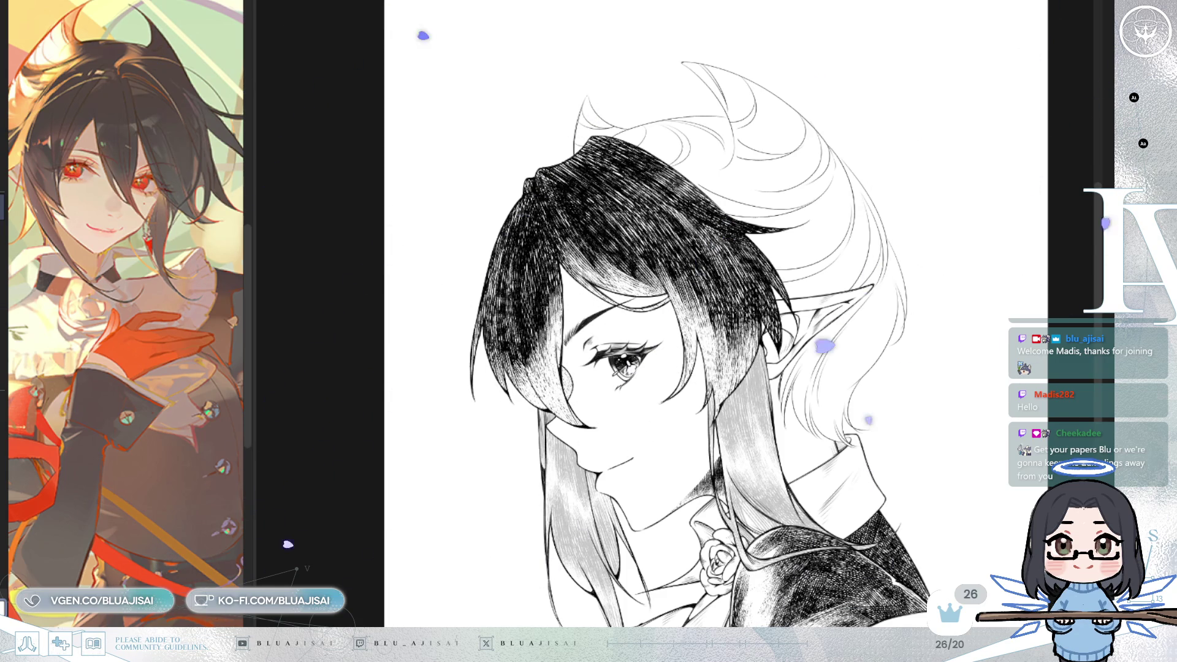
Step: Lighten the hatching on the left hair strands, then mirror the view so the face points right
mouse_move(506, 257)
mouse_down()
mouse_move(496, 276)
mouse_move(521, 265)
mouse_move(524, 242)
mouse_move(589, 242)
mouse_move(656, 209)
mouse_up()
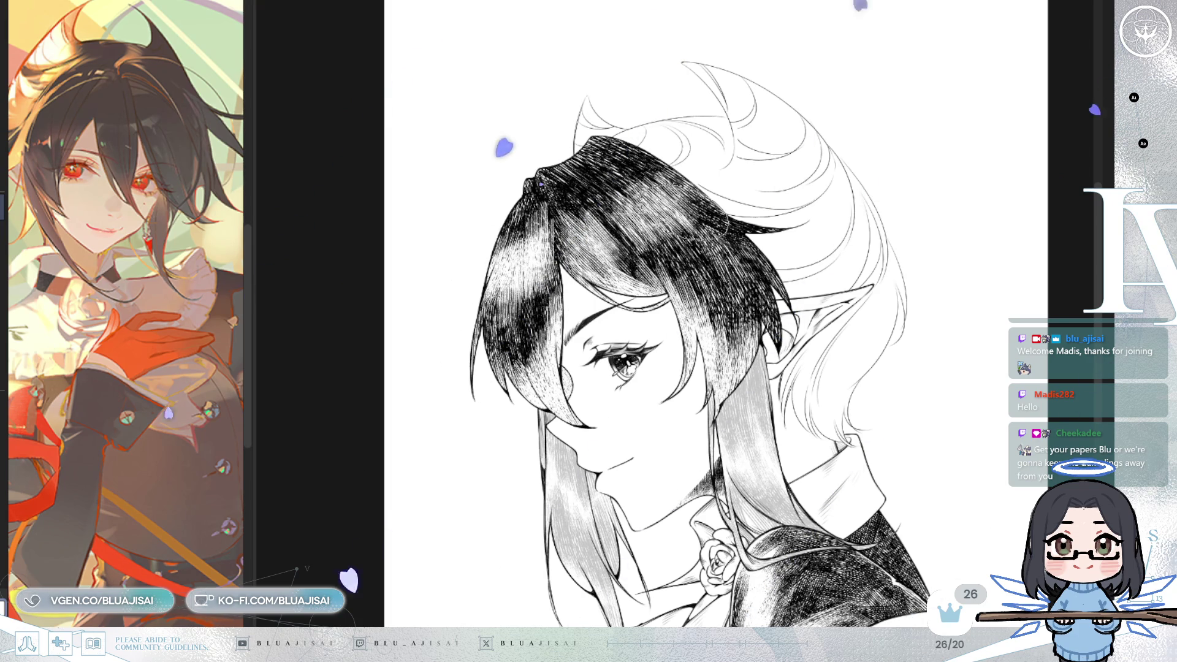
key(h)
key(minus)
key(minus)
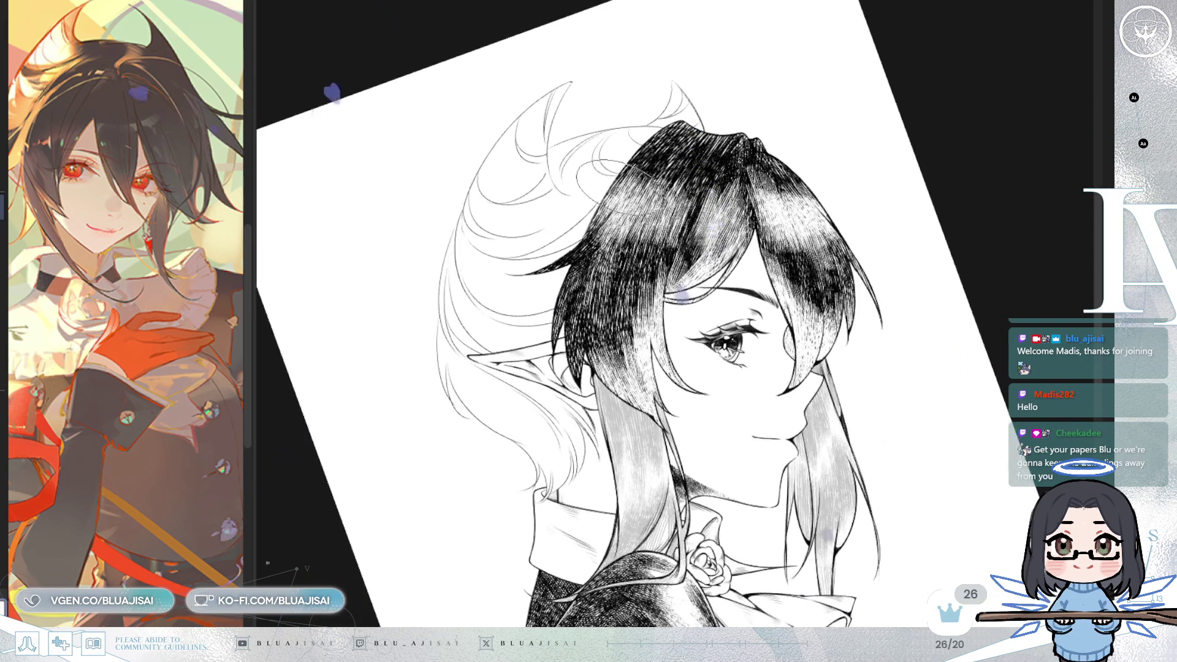
Step: Soft-erase highlight bands into the crown hatching, checking with zoom, mirroring and tilting the view
mouse_move(613, 184)
mouse_down()
mouse_move(631, 227)
mouse_move(650, 184)
mouse_move(673, 193)
mouse_move(674, 214)
mouse_up()
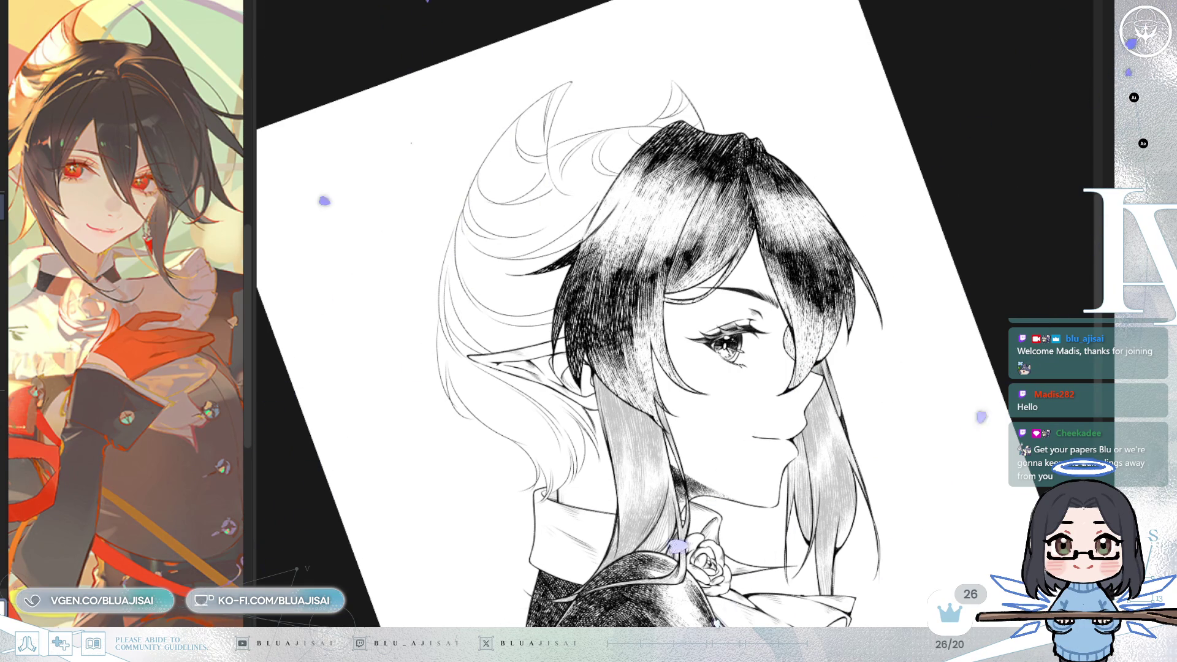
key(ctrl+plus)
key(ctrl+plus)
key(ctrl+plus)
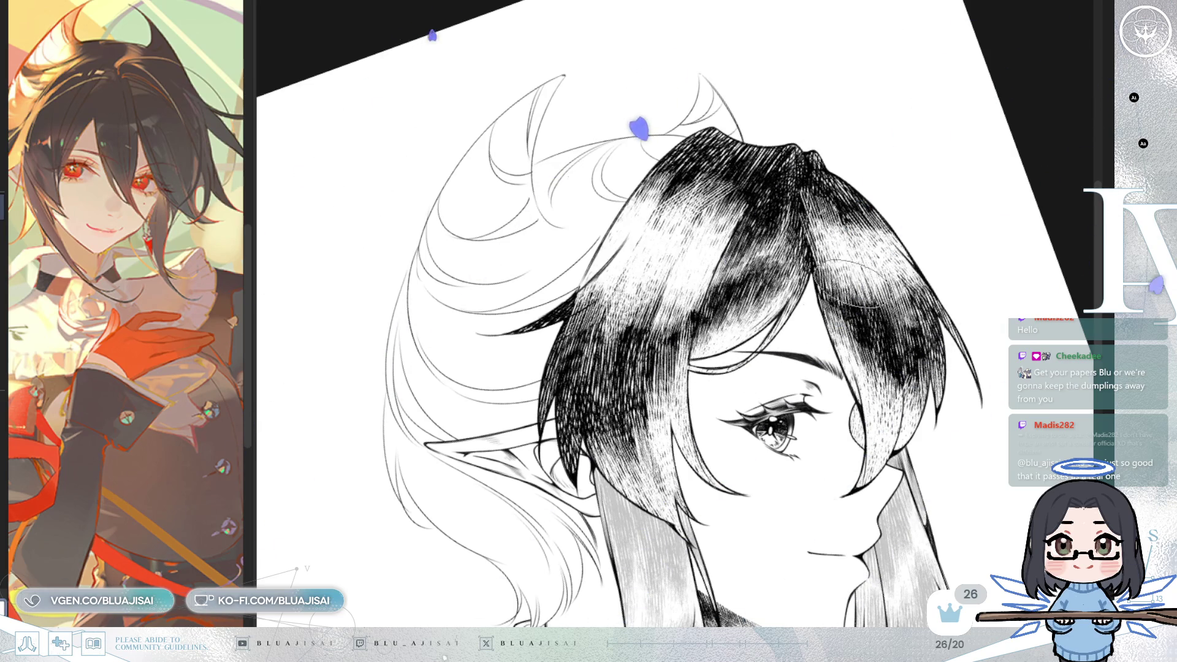
key(h)
key(asciicircum)
key(asciicircum)
key(minus)
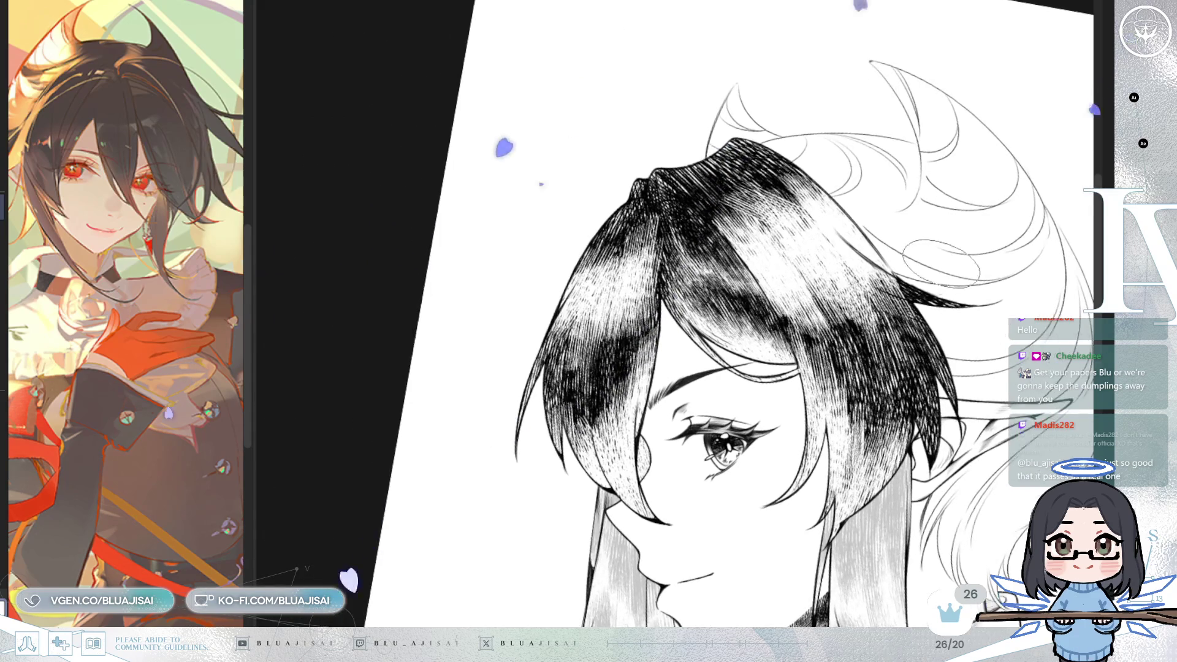
key(minus)
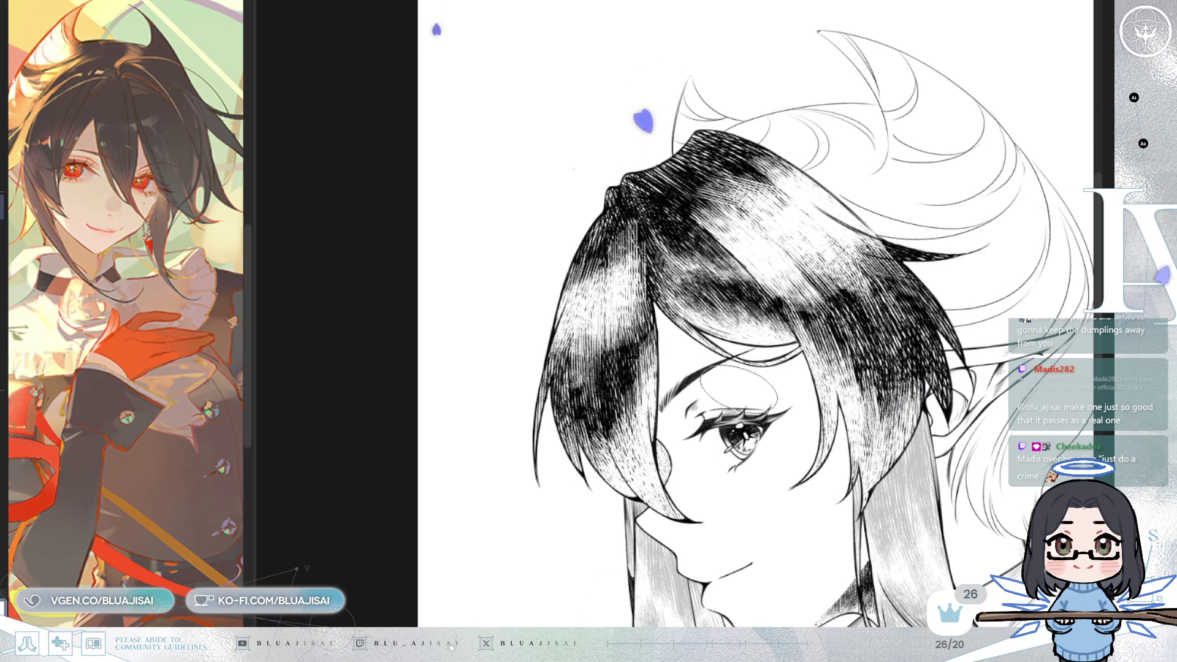
scroll(717, 403, down, 1)
key(asciicircum)
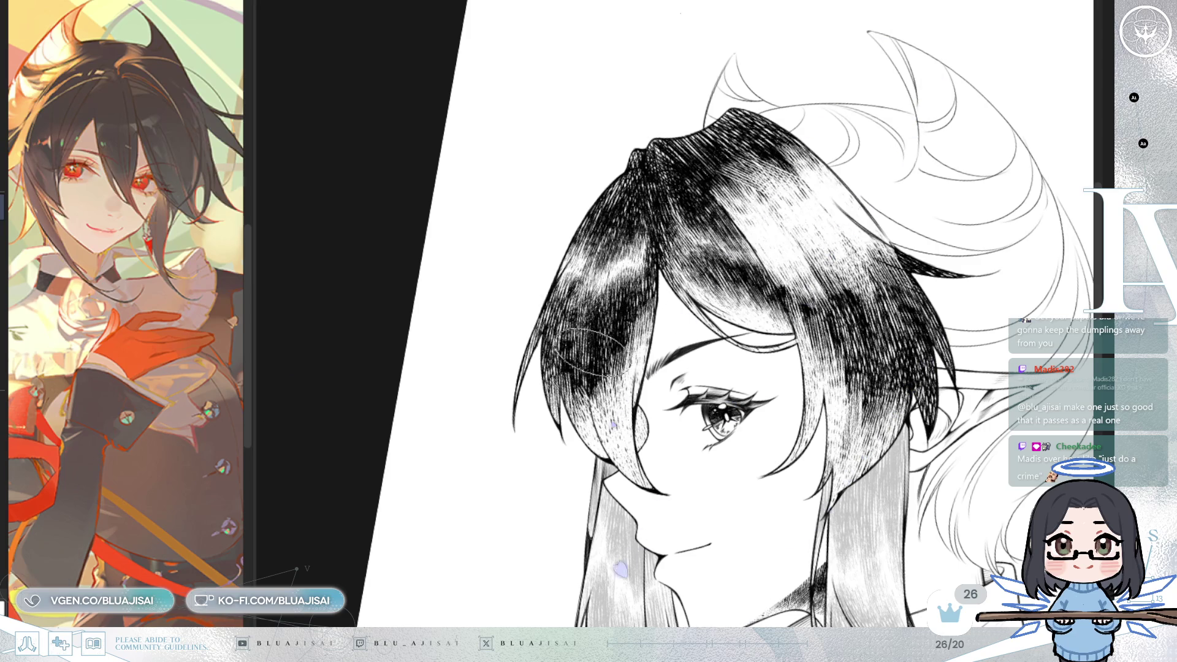
key(h)
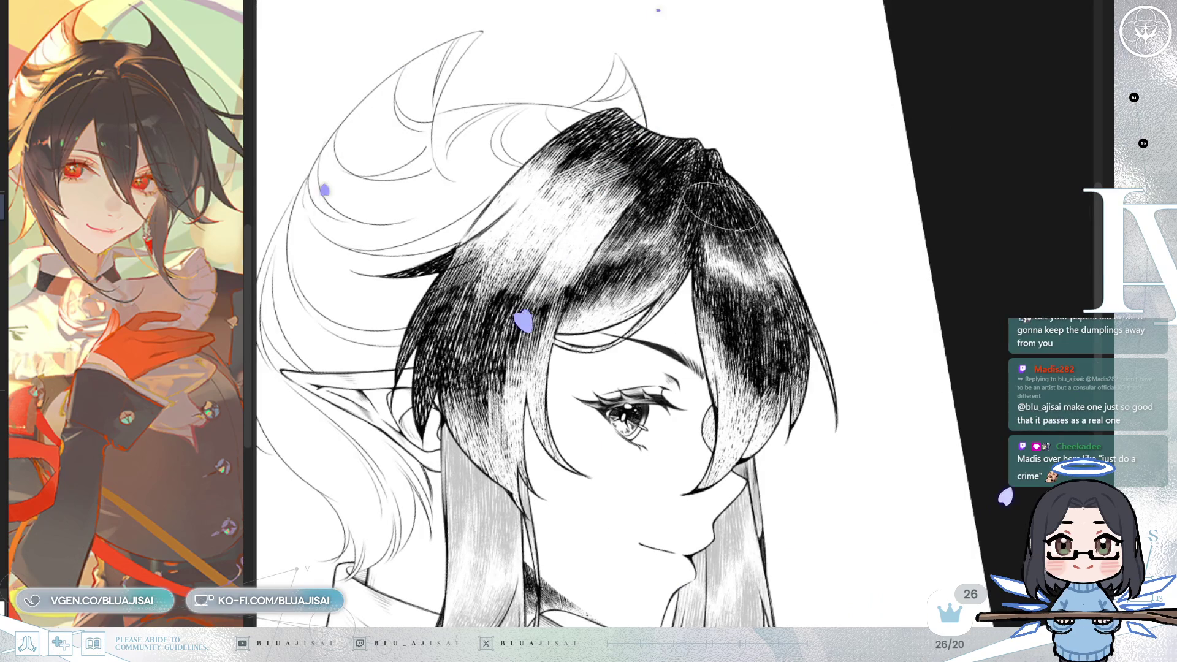
Step: Scrub glossy highlights into the dark hatching along the right hair strand
drag(662, 233, 674, 251)
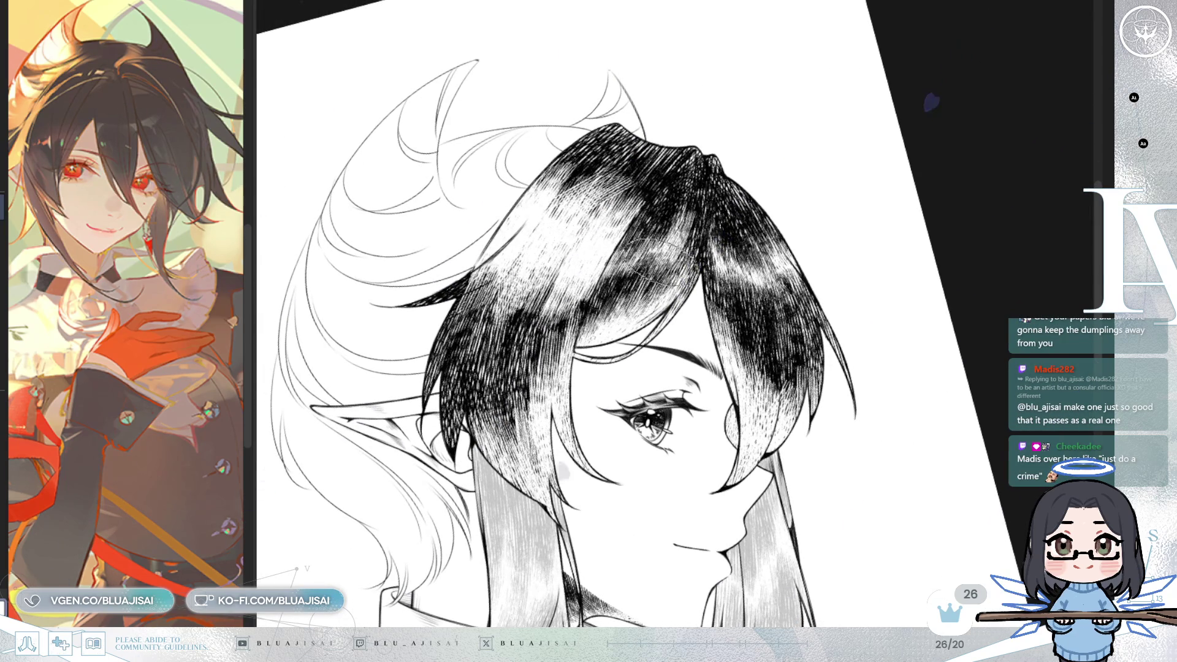
mouse_move(721, 233)
mouse_down()
mouse_move(760, 288)
mouse_move(770, 272)
mouse_move(793, 299)
mouse_up()
drag(721, 191, 641, 249)
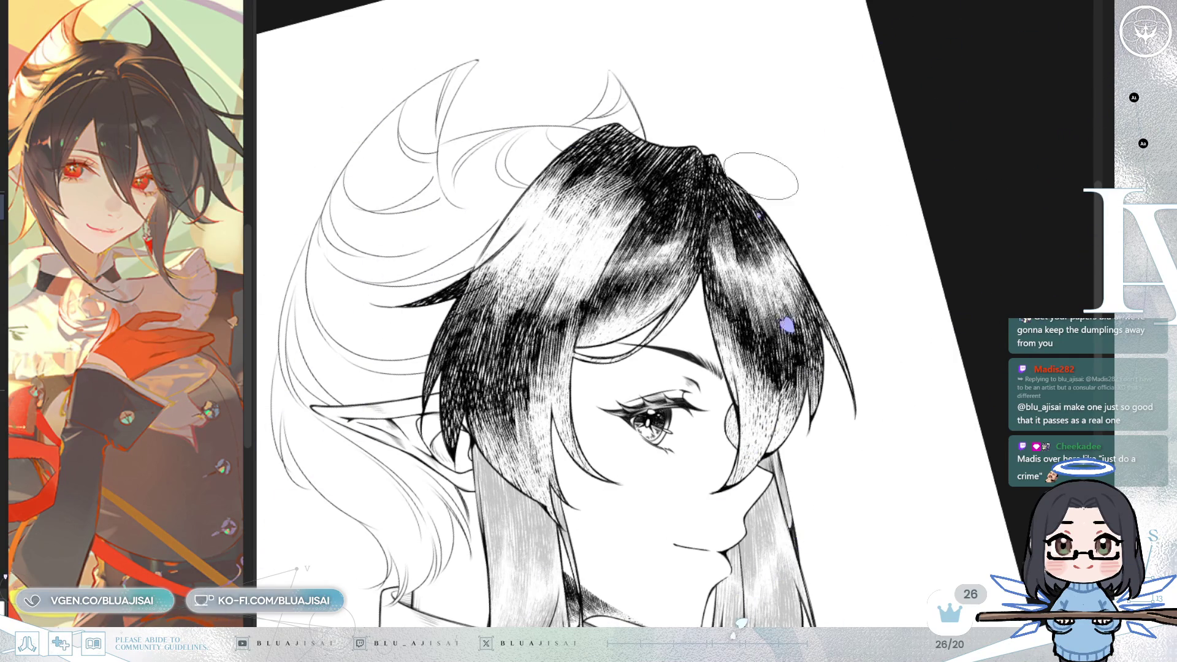
mouse_move(720, 193)
mouse_down()
mouse_move(763, 205)
mouse_move(744, 255)
mouse_move(760, 211)
mouse_move(750, 301)
mouse_move(791, 304)
mouse_move(784, 294)
mouse_move(818, 331)
mouse_move(772, 325)
mouse_move(760, 338)
mouse_move(797, 295)
mouse_up()
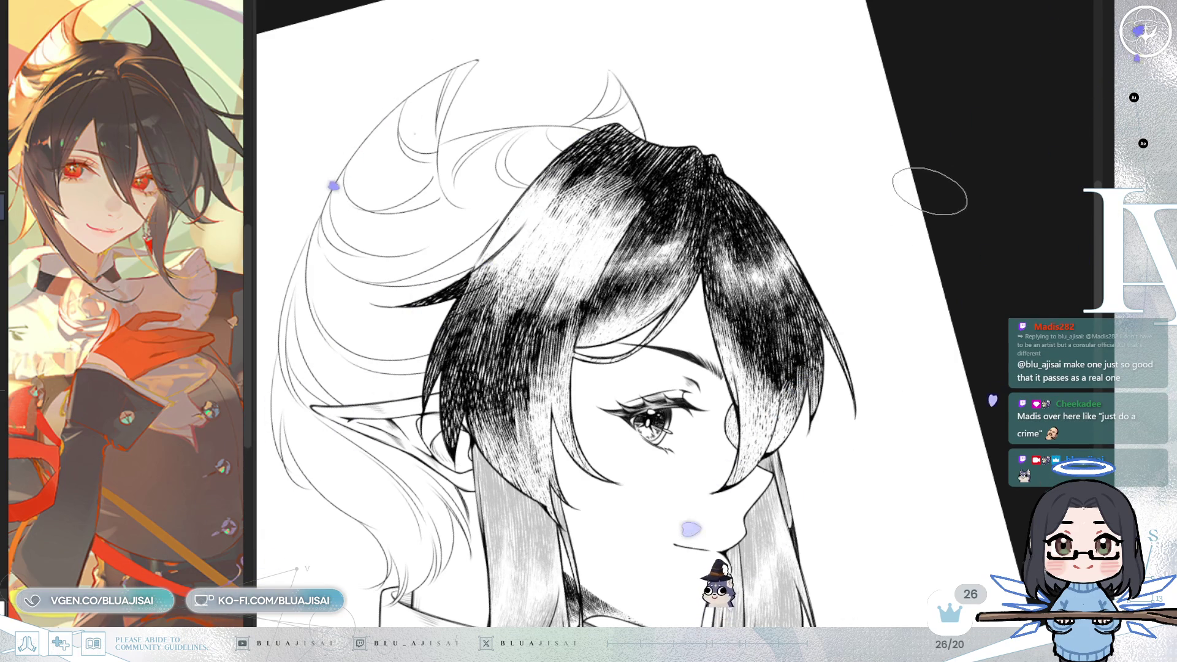
Step: With the face mirrored left, lighten the strands near the eye, then restore their darker hatching
key(h)
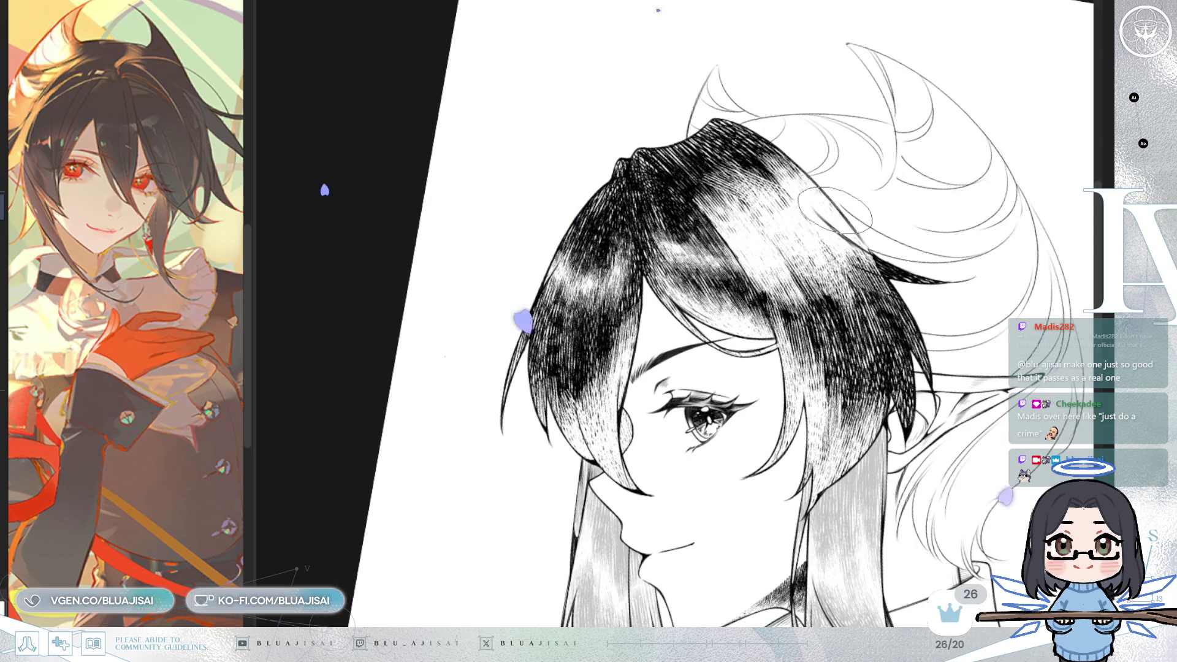
scroll(834, 208, down, 3)
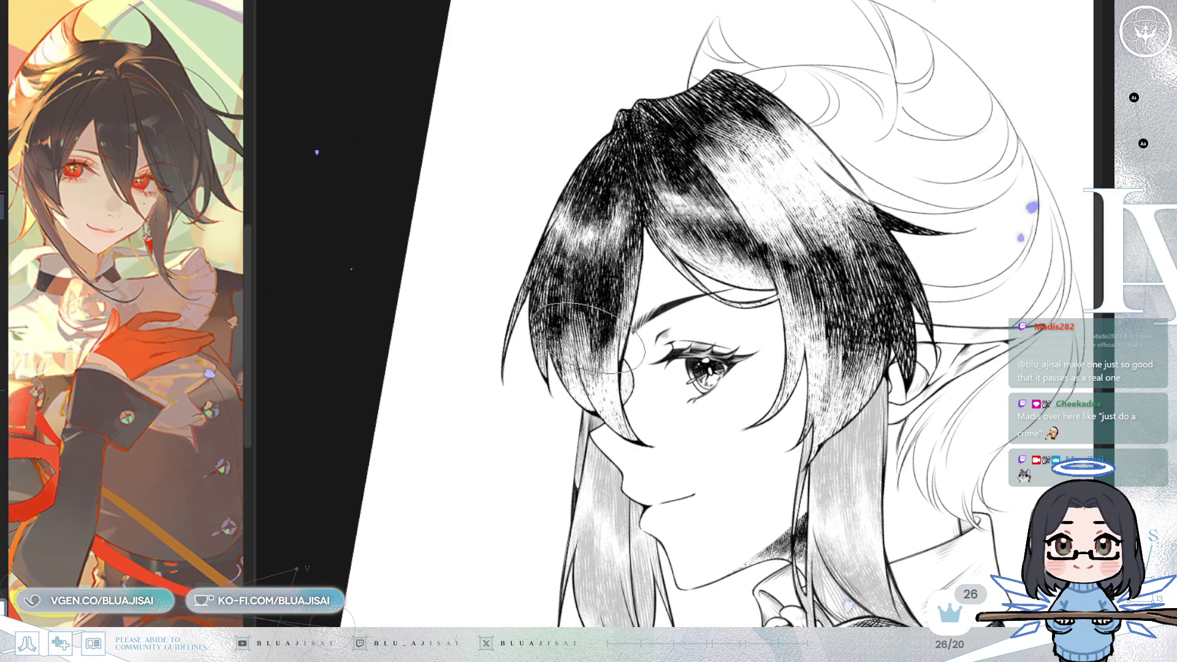
drag(588, 338, 563, 362)
drag(597, 324, 595, 323)
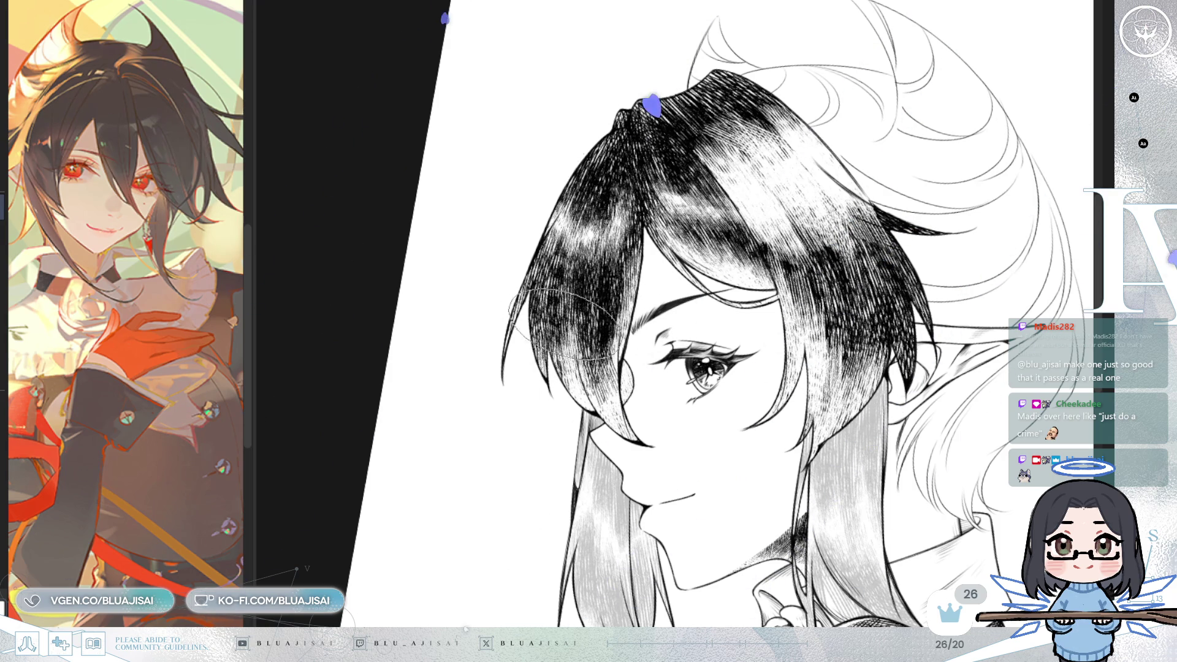
key(h)
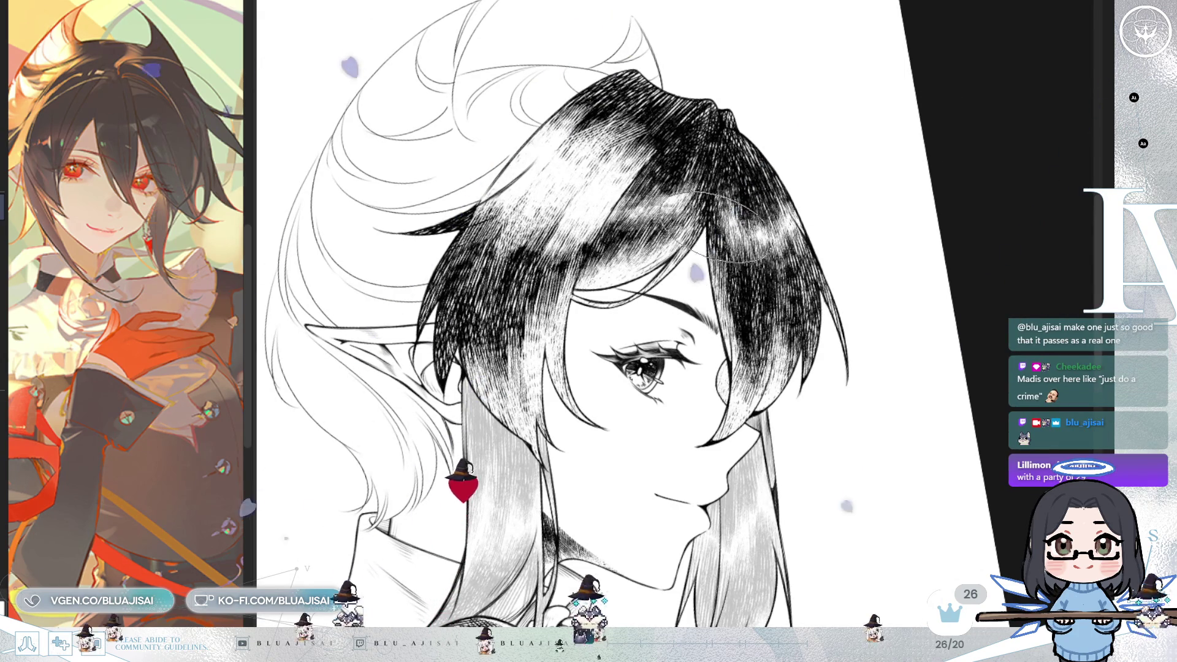
Step: Zoom in slightly and mirror the canvas so the elf faces left
scroll(714, 219, up, 1)
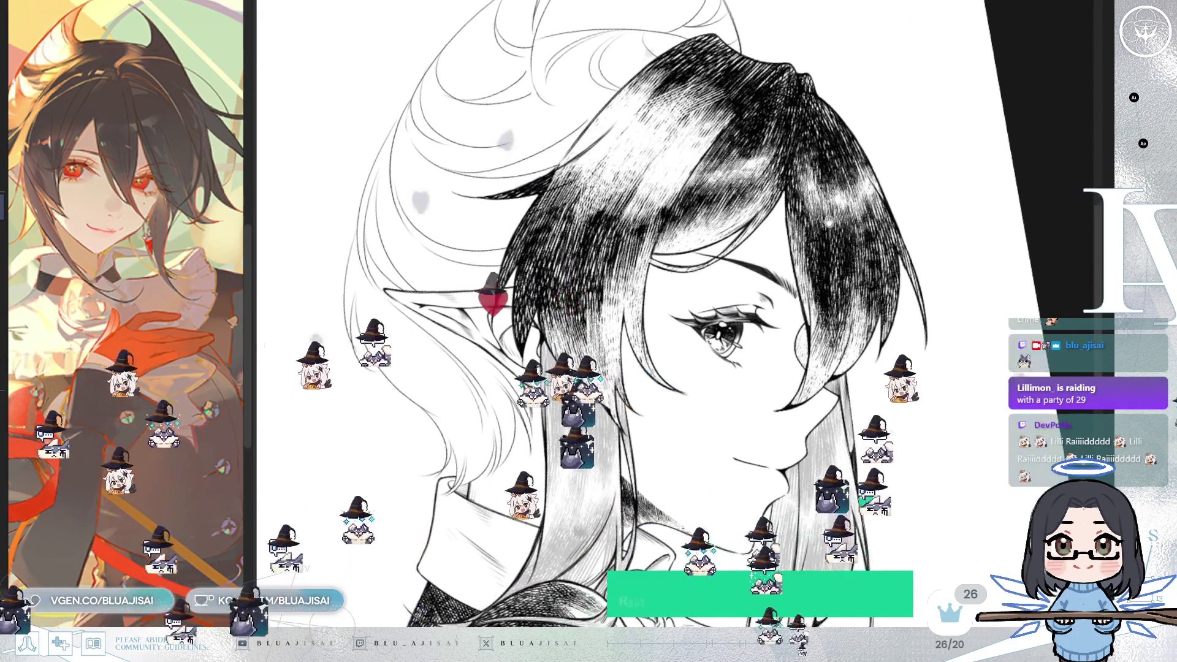
key(h)
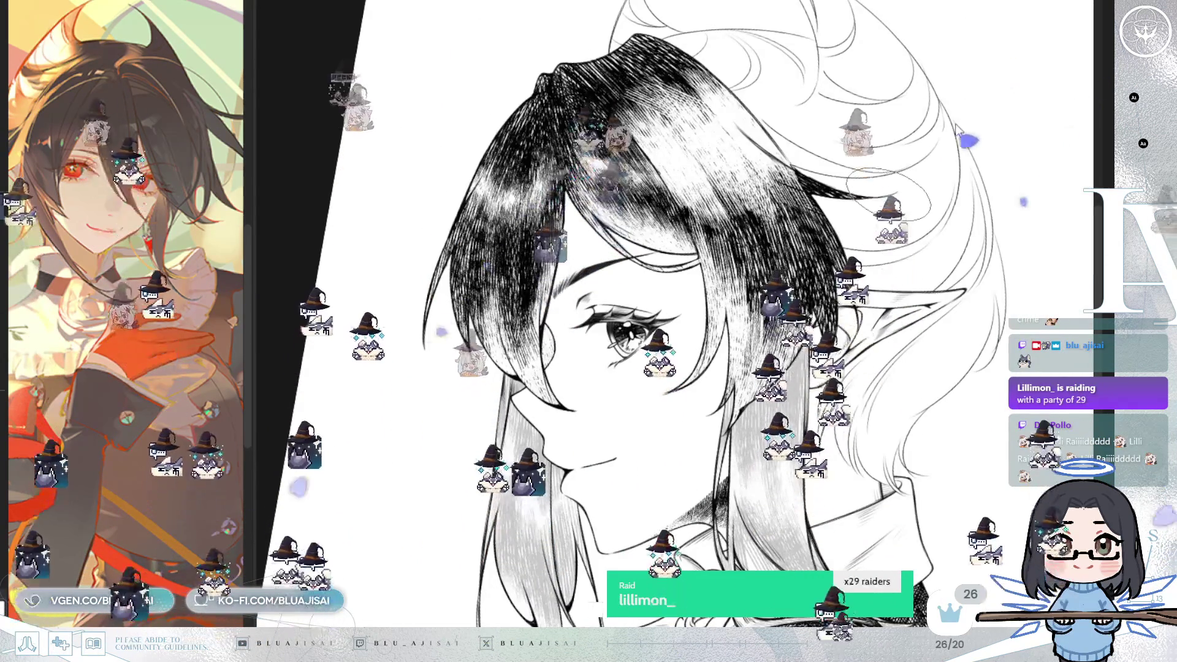
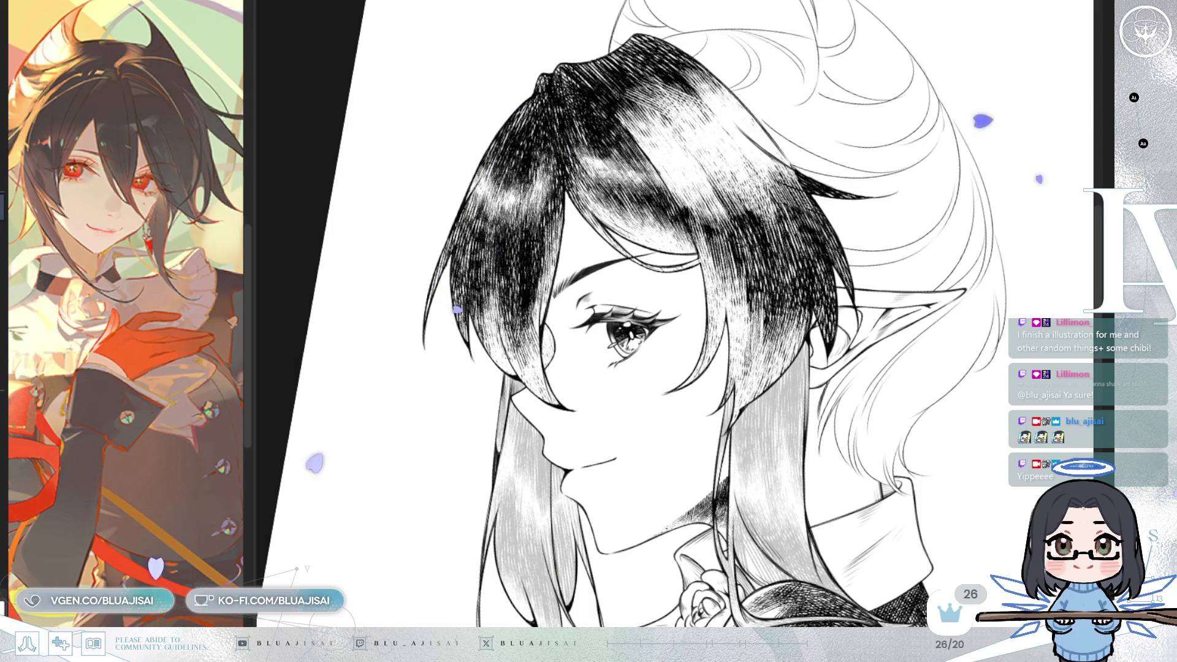
Step: Mirror, rotate and zoom the portrait view to check the hair
key(h)
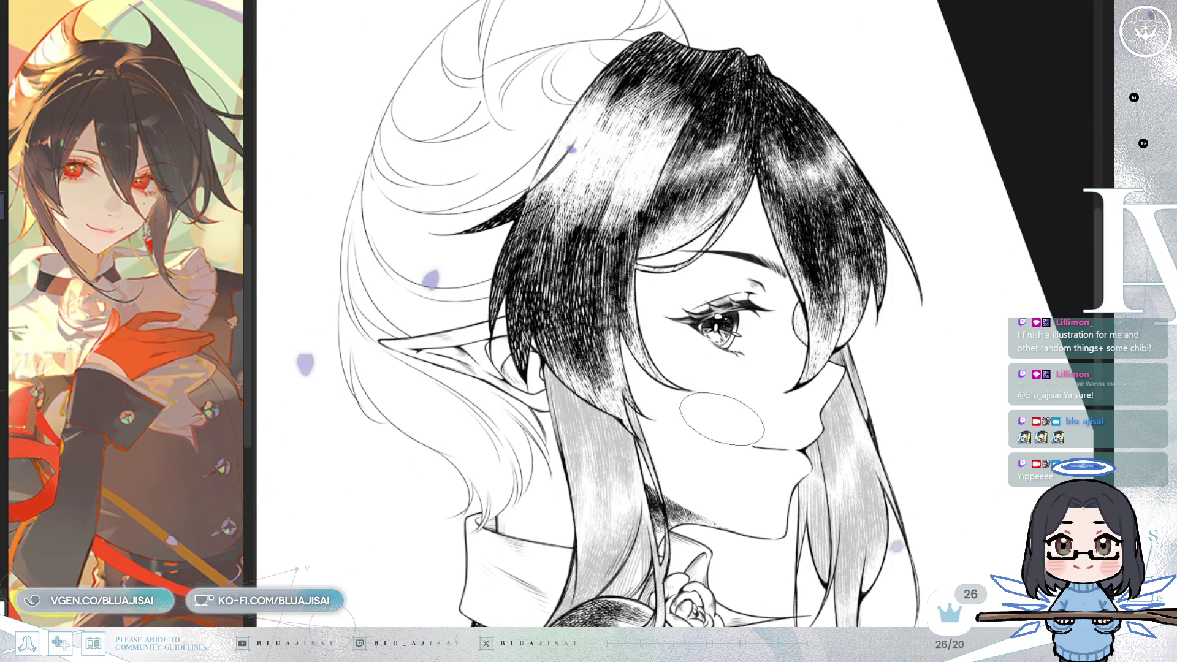
drag(843, 245, 790, 294)
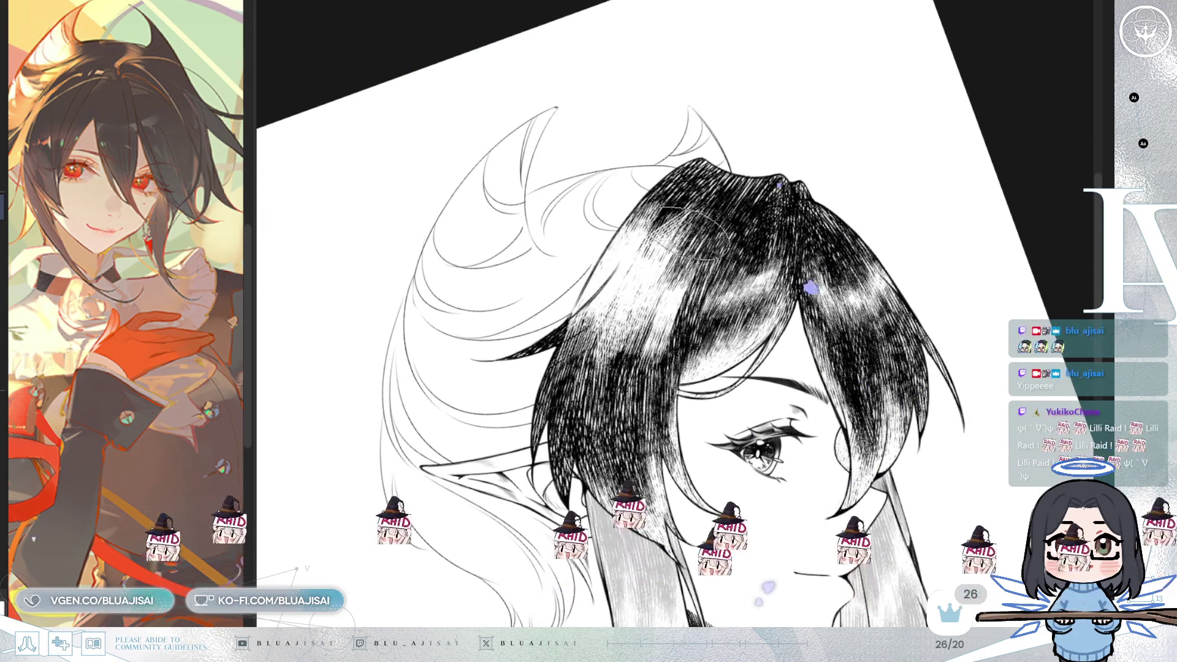
drag(644, 380, 547, 284)
scroll(547, 283, down, 5)
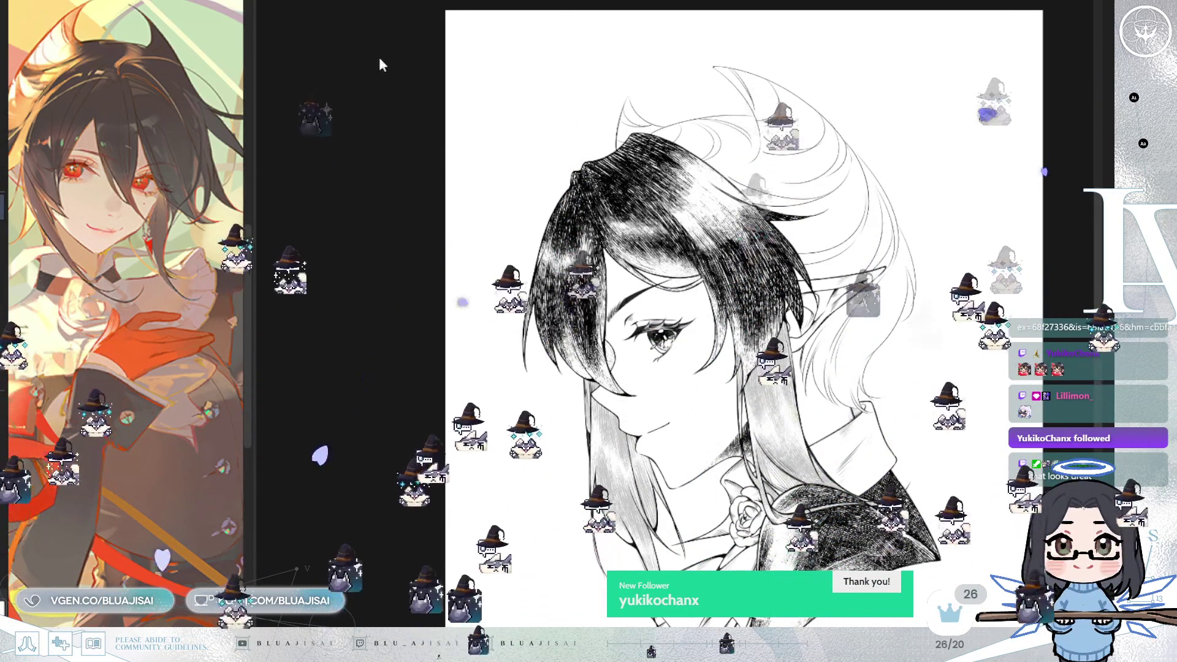
Step: Switch to the chibi-and-witch canvas, narrow the reference panel and bring the witch illustration into view
key(ctrl+Tab)
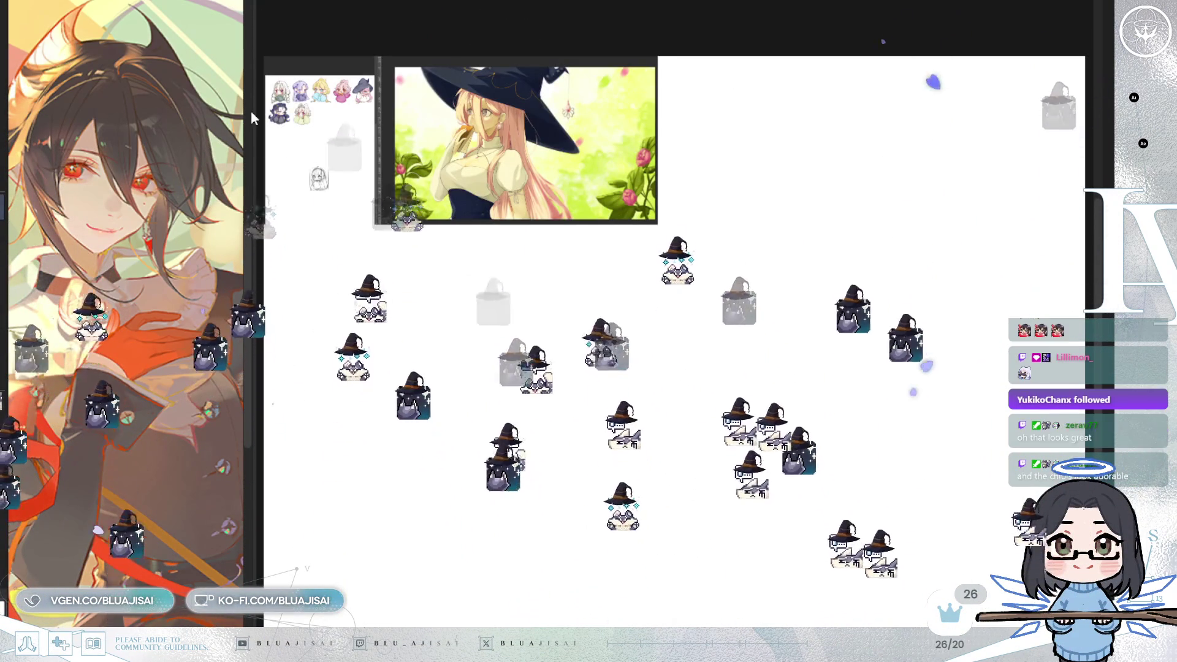
drag(251, 110, 49, 91)
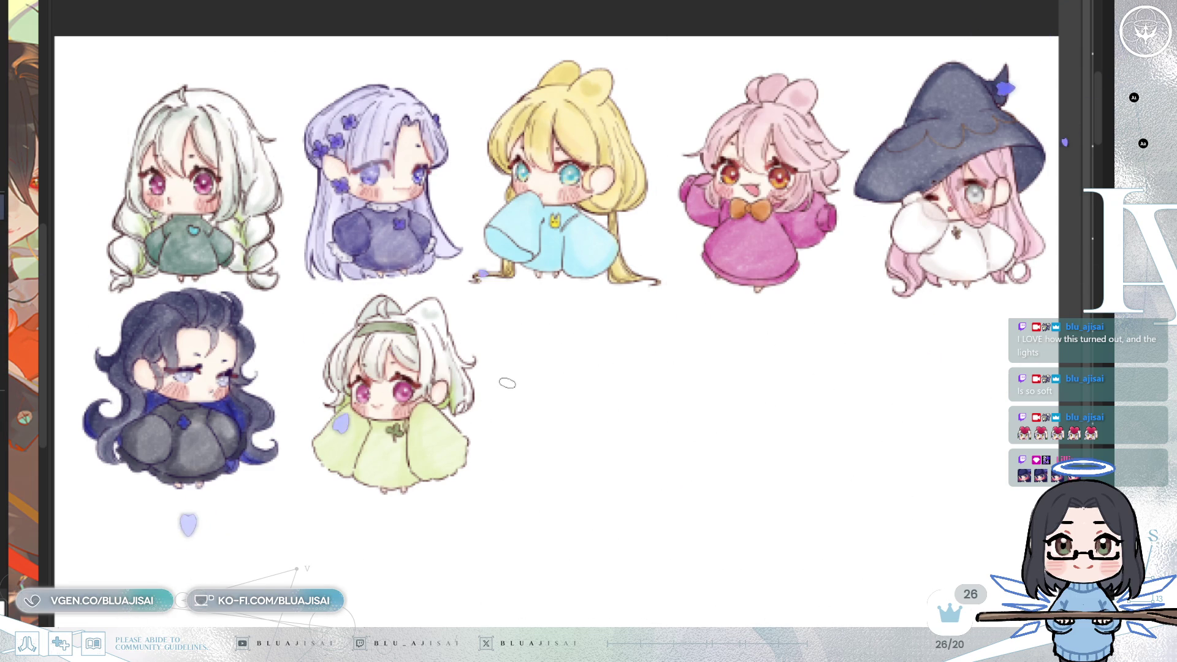
drag(670, 433, 657, 411)
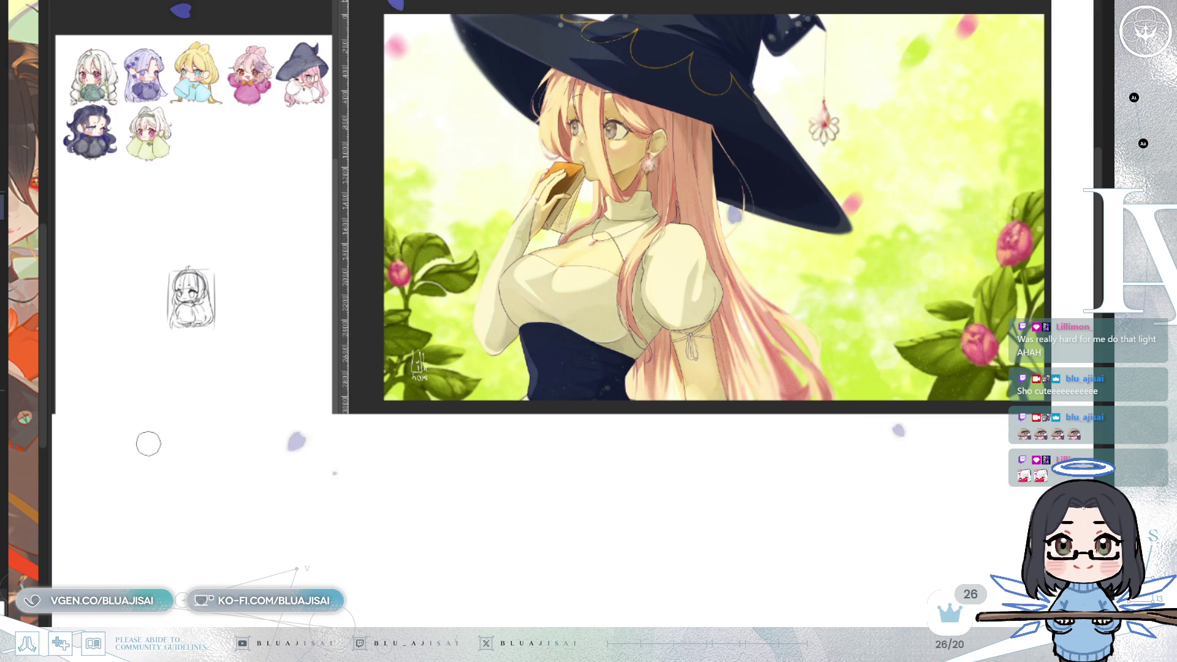
Step: Handwrite 'ART BY @' plus the artist's handle and a chat-bubble logo beneath the witch
mouse_move(109, 567)
mouse_down()
mouse_move(164, 544)
mouse_move(161, 561)
mouse_up()
drag(158, 504, 201, 539)
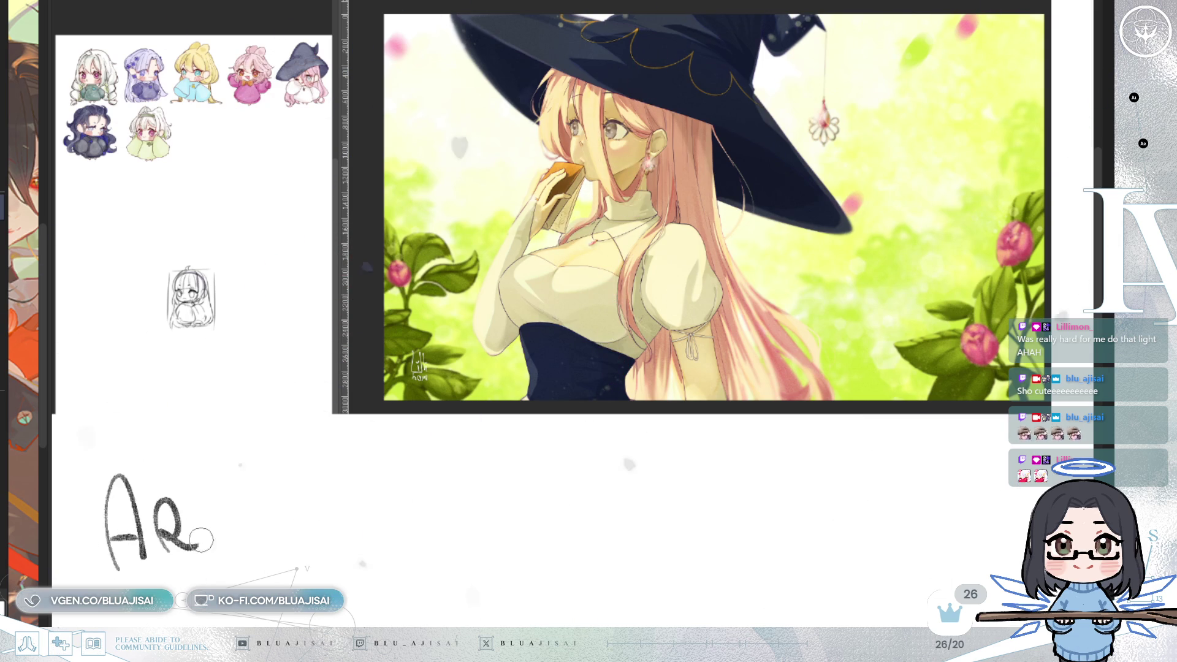
drag(168, 500, 216, 497)
mouse_move(297, 484)
mouse_down()
mouse_move(300, 531)
mouse_move(341, 517)
mouse_up()
mouse_move(352, 481)
mouse_down()
mouse_move(346, 552)
mouse_move(336, 543)
mouse_up()
drag(435, 499, 450, 508)
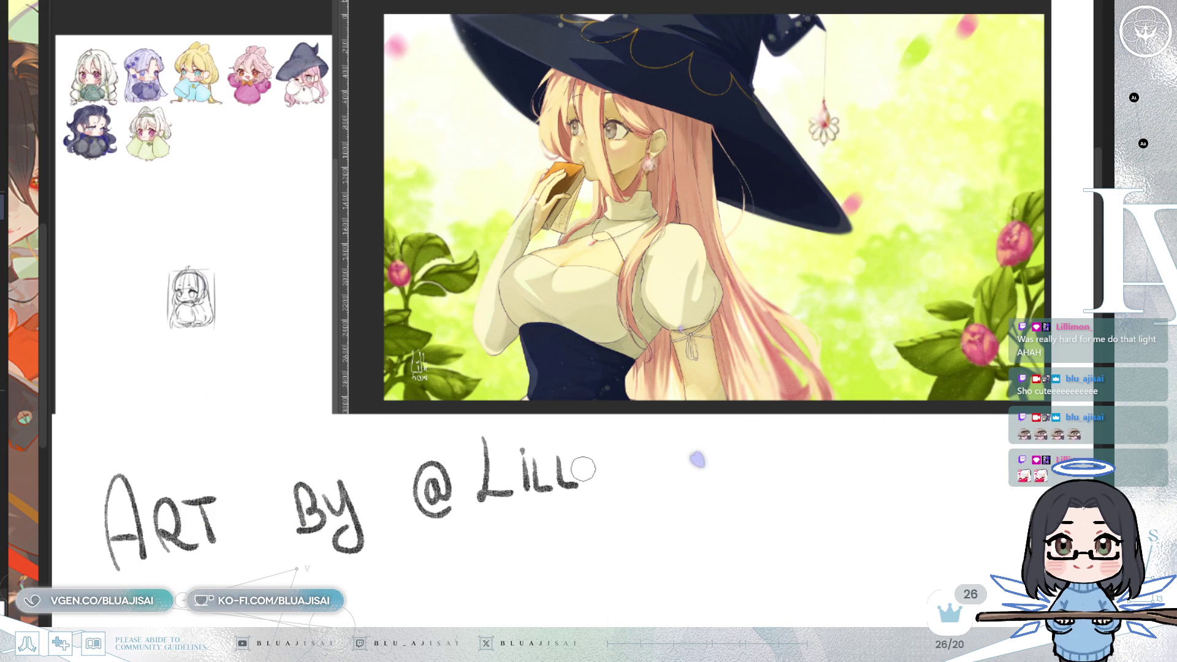
mouse_move(619, 448)
mouse_down()
mouse_move(624, 484)
mouse_move(650, 457)
mouse_move(735, 474)
mouse_up()
mouse_move(825, 456)
mouse_down()
mouse_move(825, 481)
mouse_move(842, 484)
mouse_move(809, 516)
mouse_move(871, 491)
mouse_move(865, 439)
mouse_move(871, 490)
mouse_up()
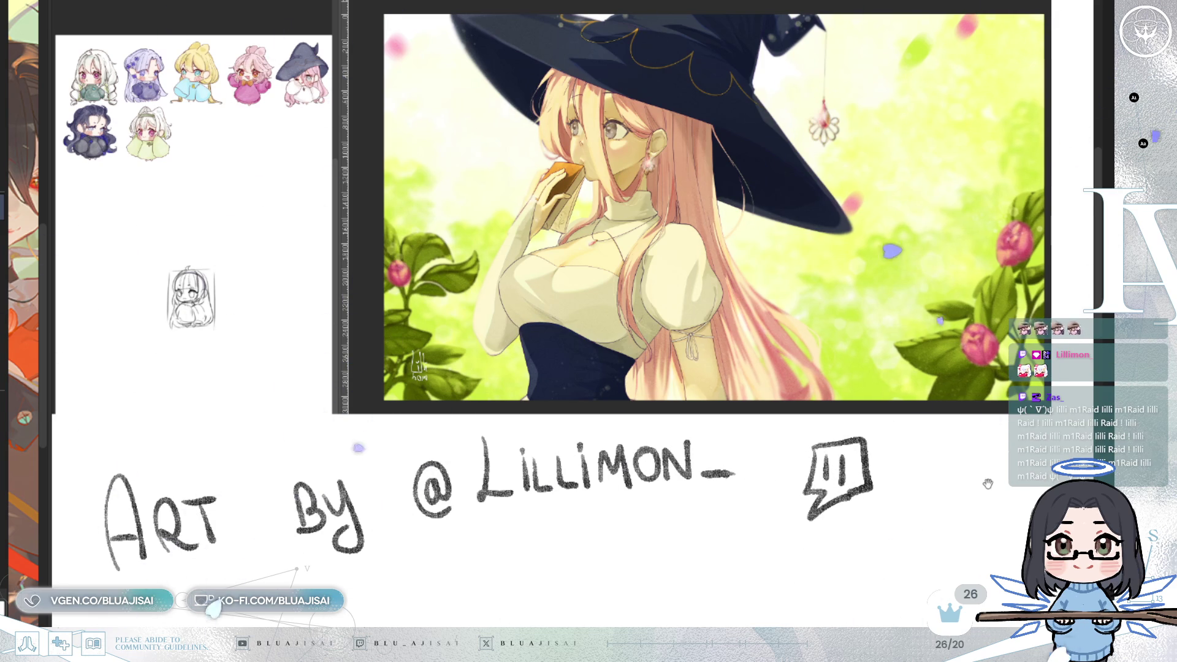
drag(957, 524, 968, 523)
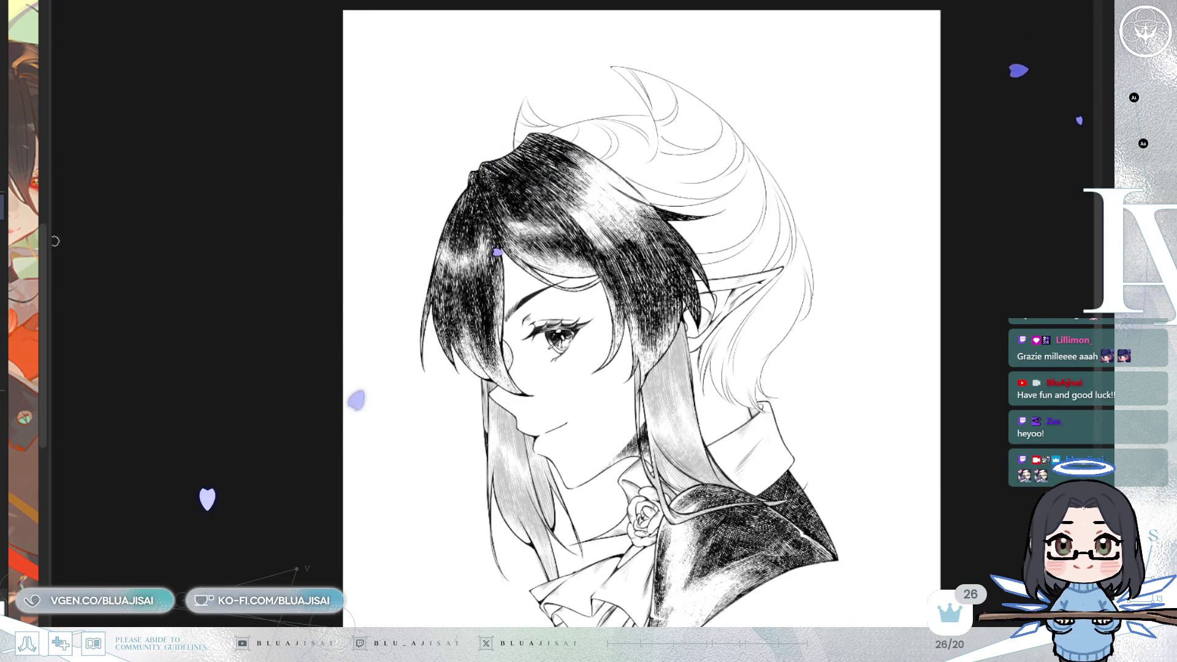
Step: Widen the reference image and zoom, mirror and centre the view on the elf's head
drag(49, 241, 304, 235)
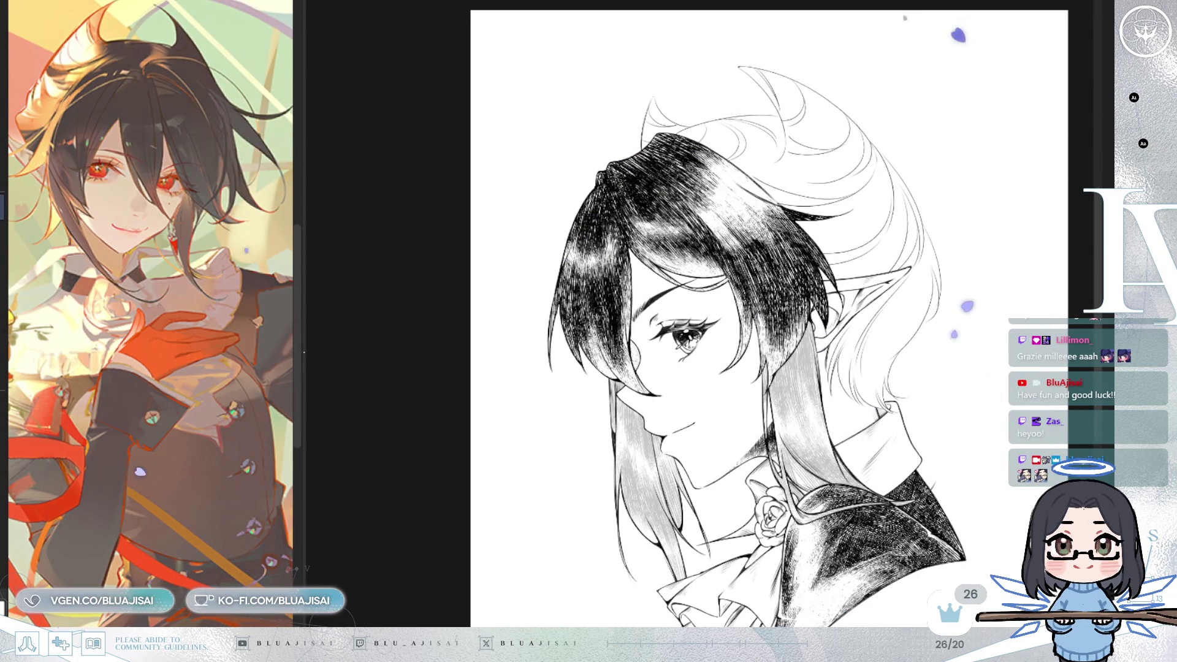
scroll(766, 319, up, 3)
key(m)
key(4)
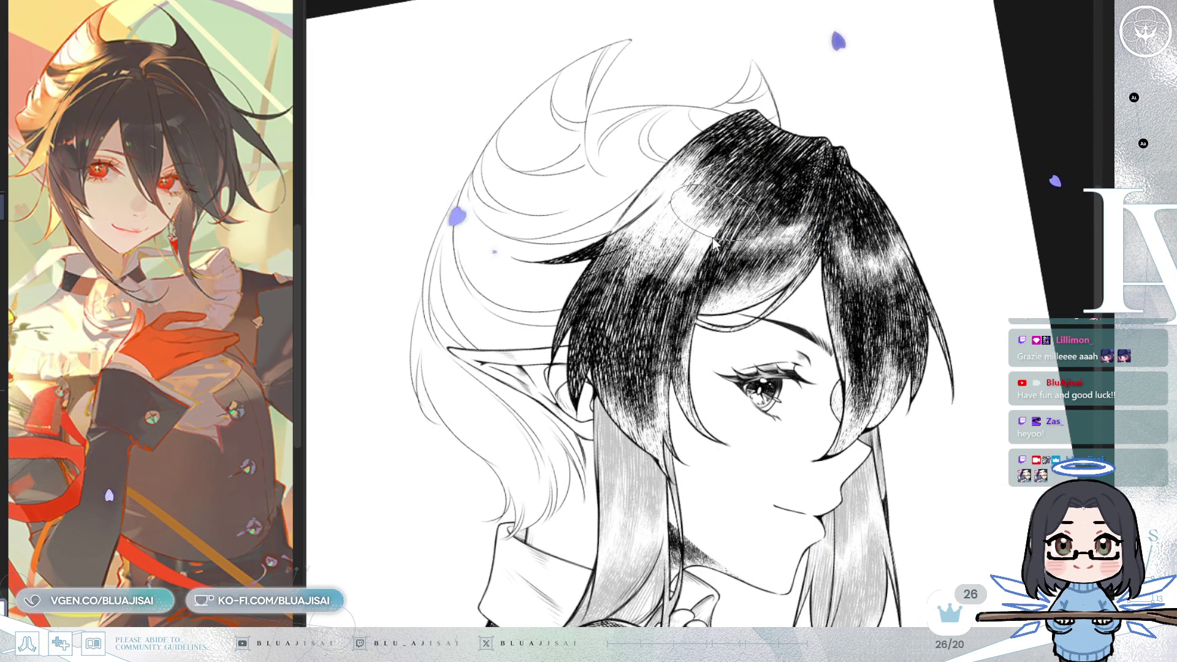
drag(714, 236, 725, 290)
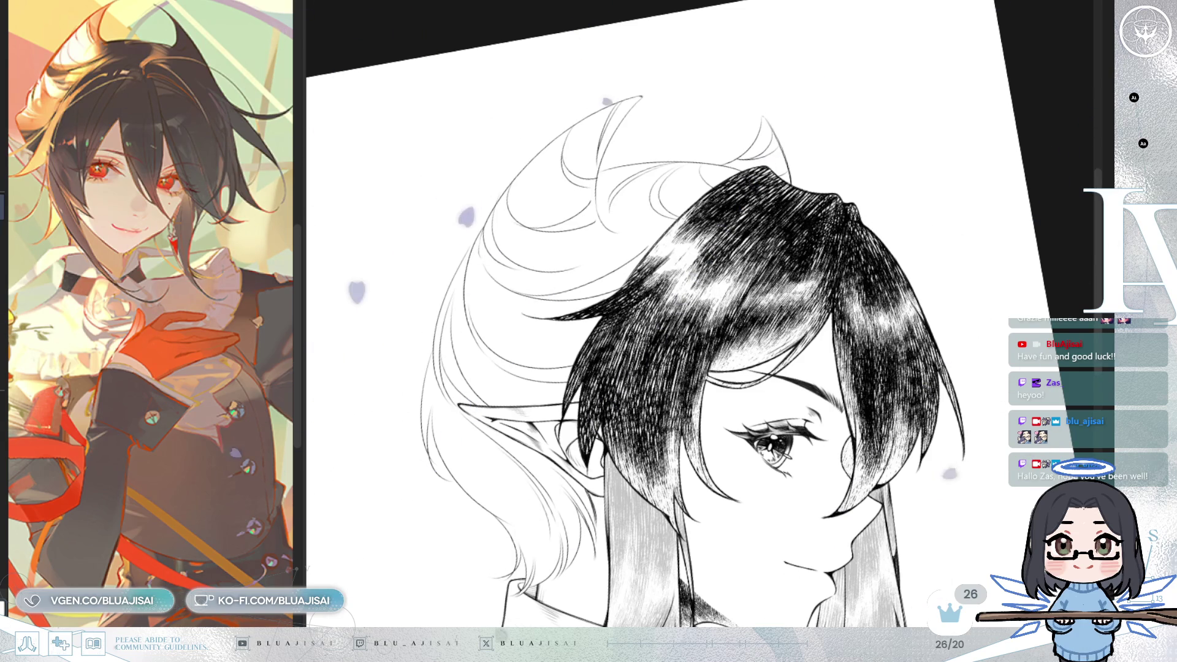
key(h)
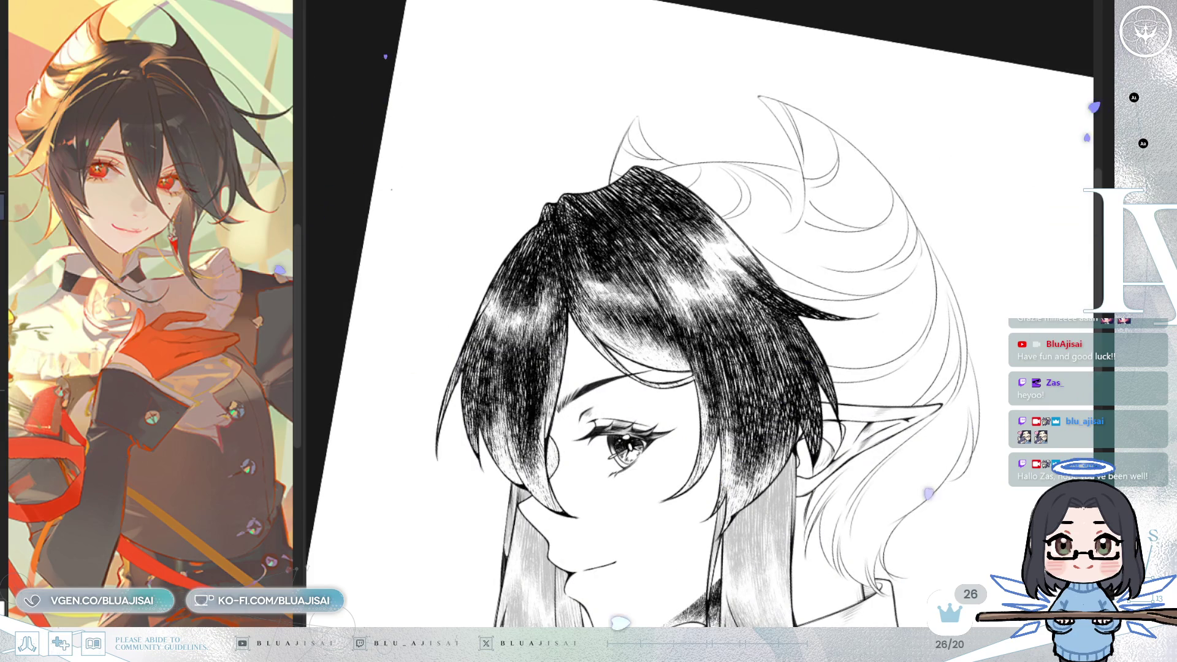
Step: Carve light strand gaps into the hair at the top and beside the ear
mouse_move(607, 208)
mouse_down()
mouse_move(540, 224)
mouse_move(576, 187)
mouse_up()
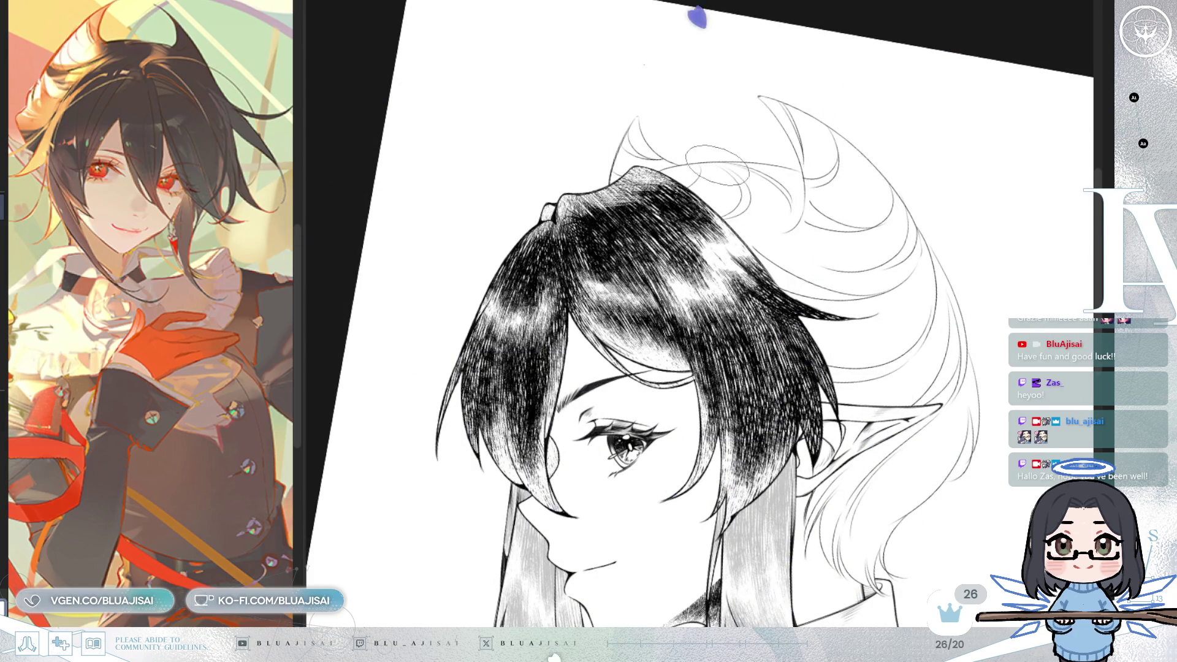
key(h)
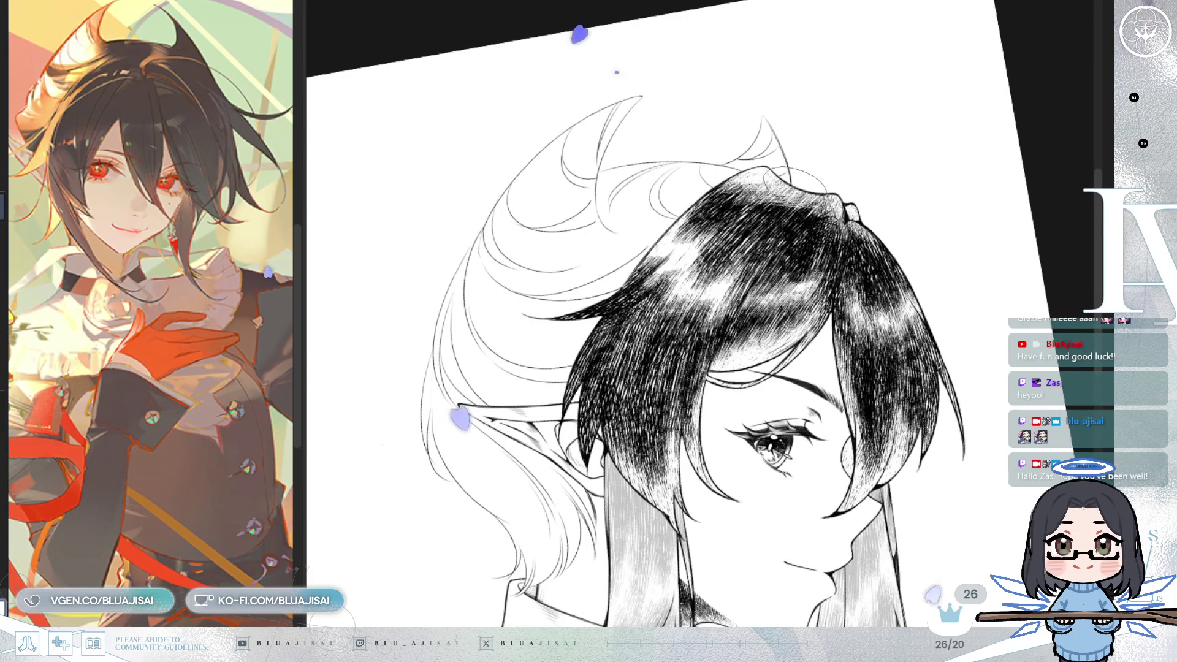
mouse_move(628, 437)
mouse_down()
mouse_move(588, 423)
mouse_move(592, 445)
mouse_move(604, 414)
mouse_move(613, 434)
mouse_up()
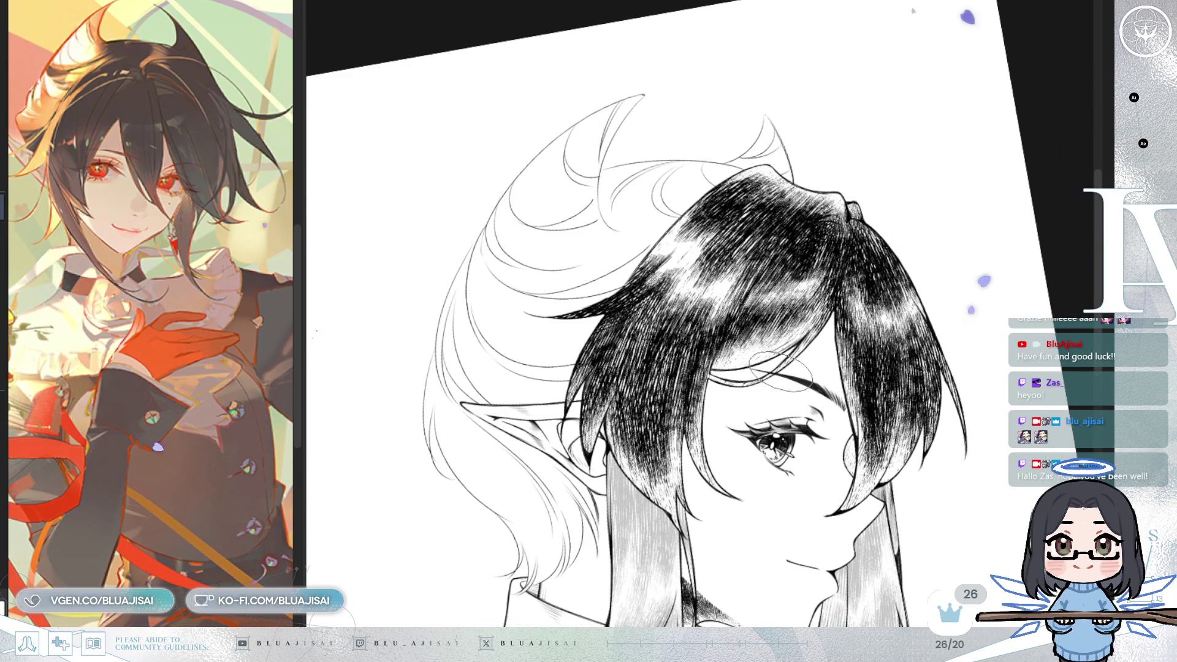
scroll(780, 371, down, 2)
Step: Straighten and mirror the view, undo the lightening on the lower hair strands, and zoom onto the face
key(ctrl+at)
scroll(840, 334, up, 2)
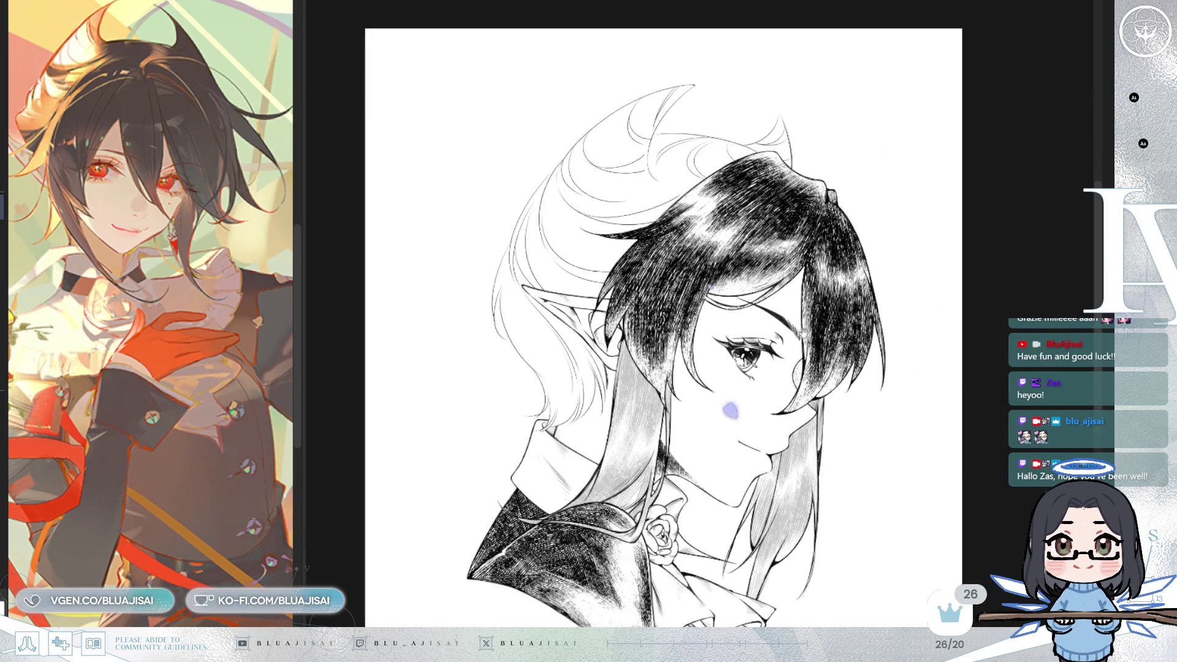
key(h)
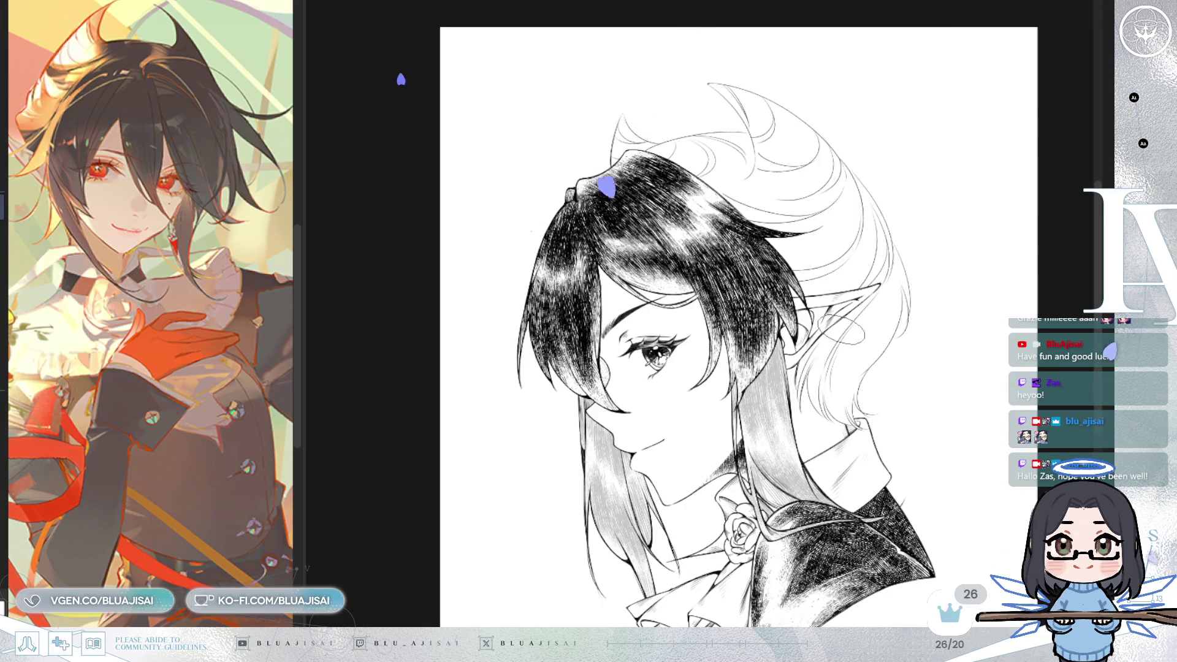
mouse_move(854, 342)
mouse_down()
mouse_move(842, 357)
mouse_move(825, 325)
mouse_up()
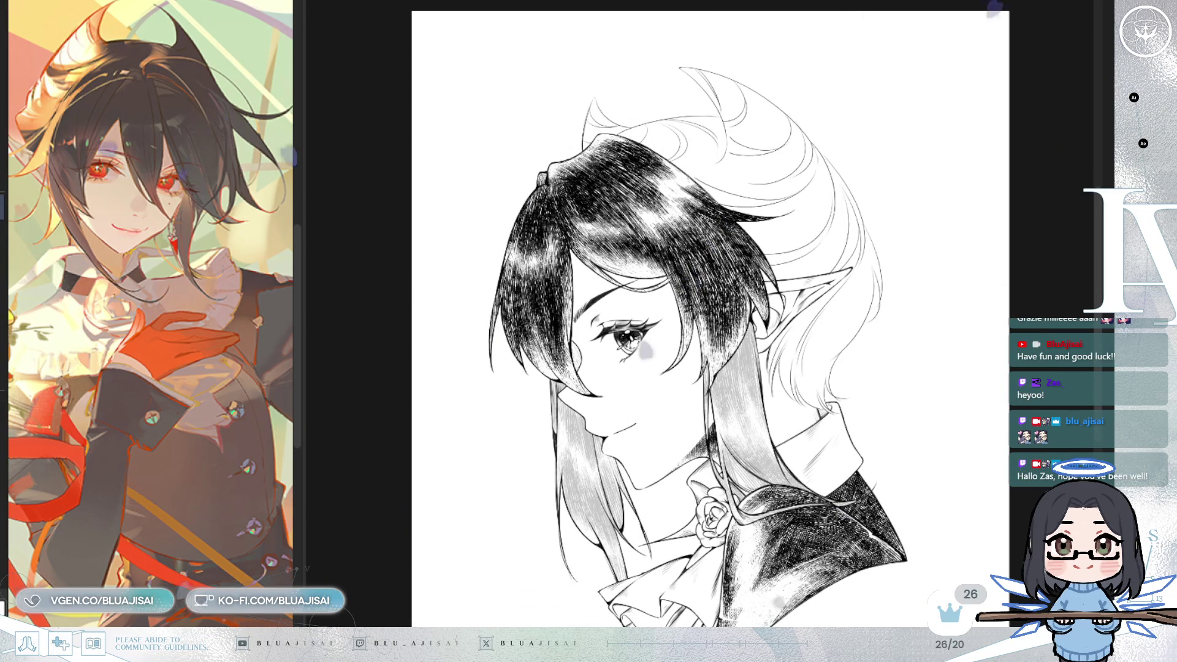
key(ctrl+z)
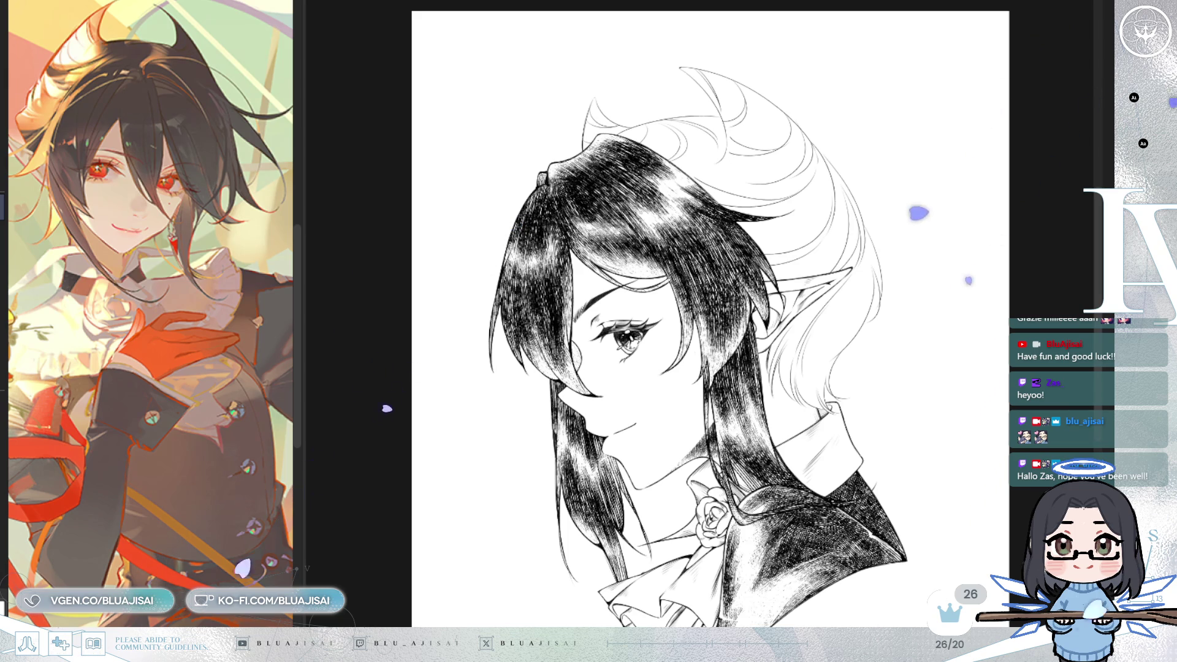
key(ctrl+plus)
key(ctrl+plus)
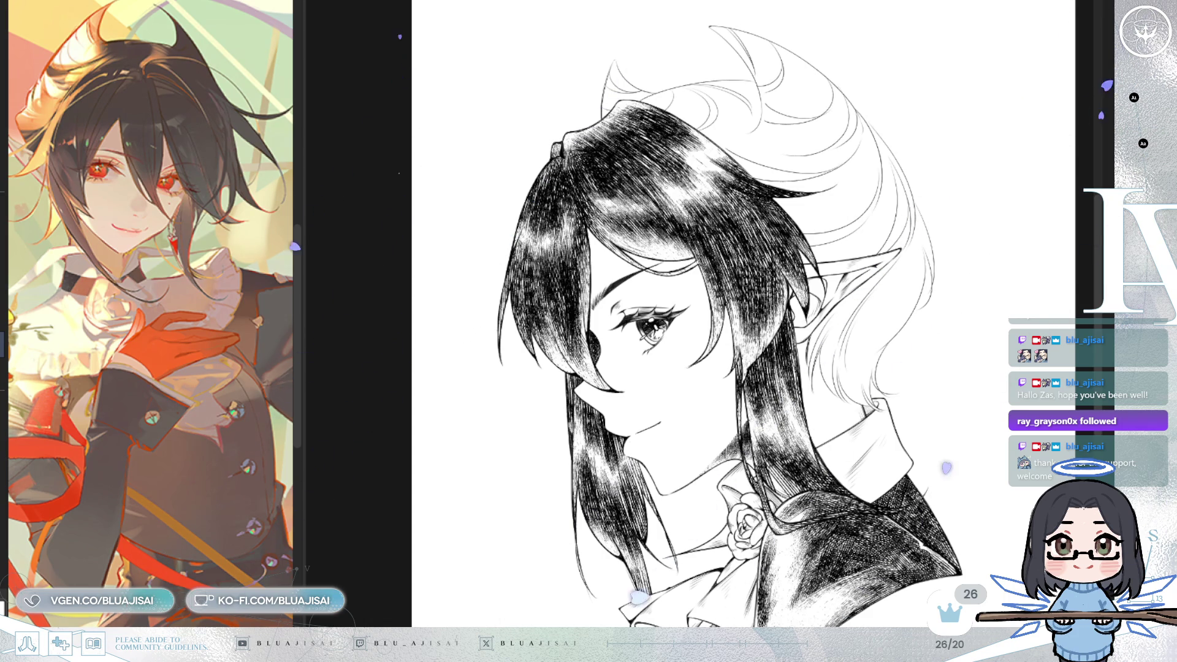
scroll(1032, 236, up, 3)
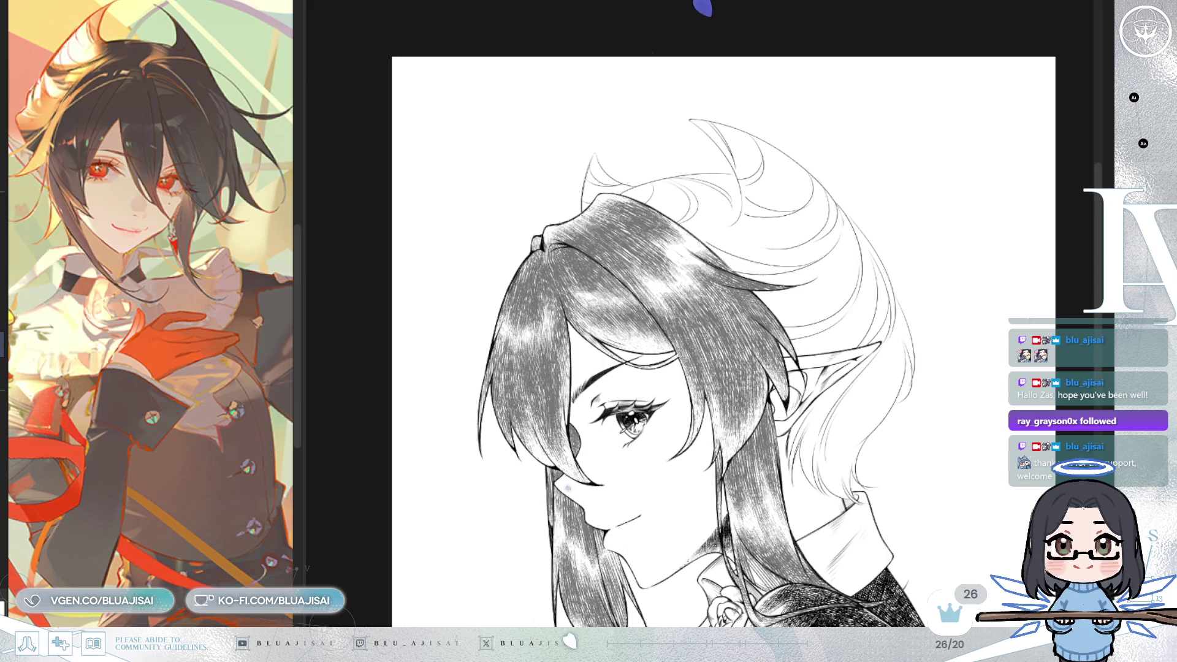
Step: Try rough circle and oval marks over the hair top and near the ear, undoing both
key(h)
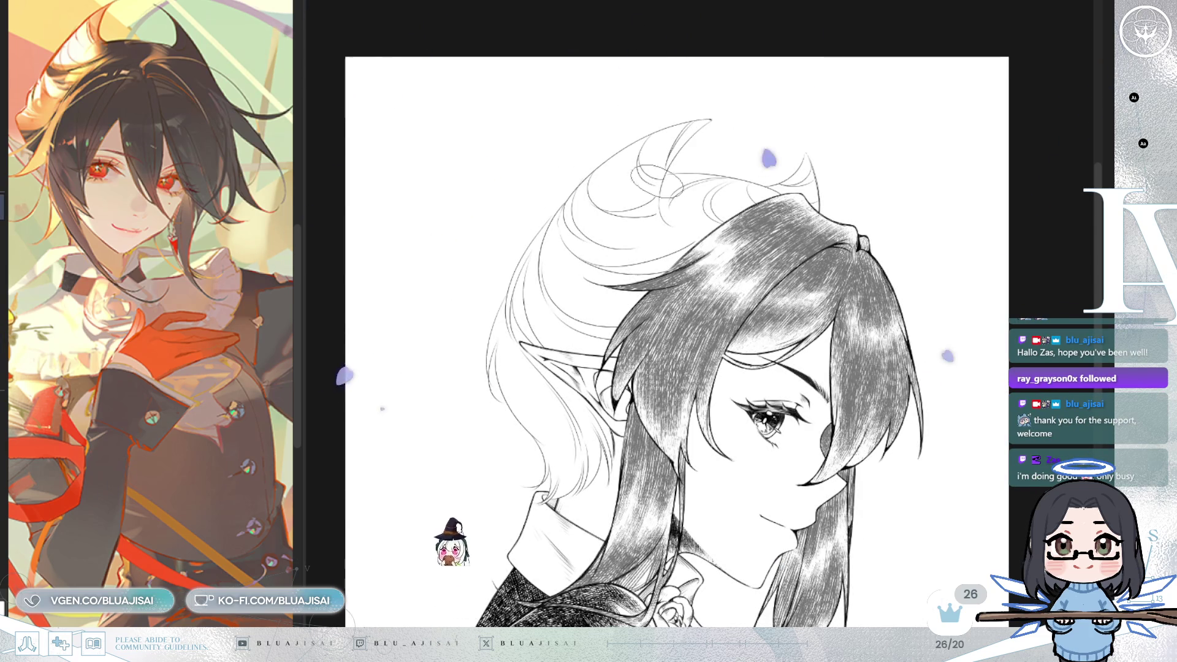
mouse_move(659, 202)
mouse_down()
mouse_move(705, 153)
mouse_move(677, 195)
mouse_up()
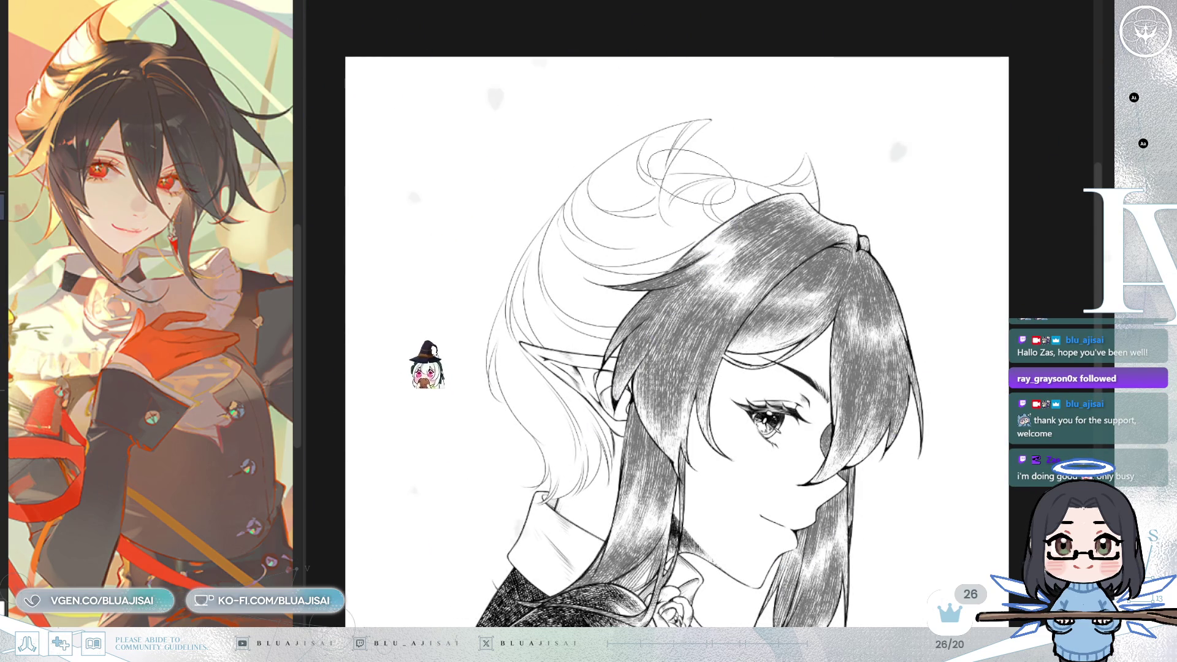
key(ctrl+z)
drag(656, 297, 633, 328)
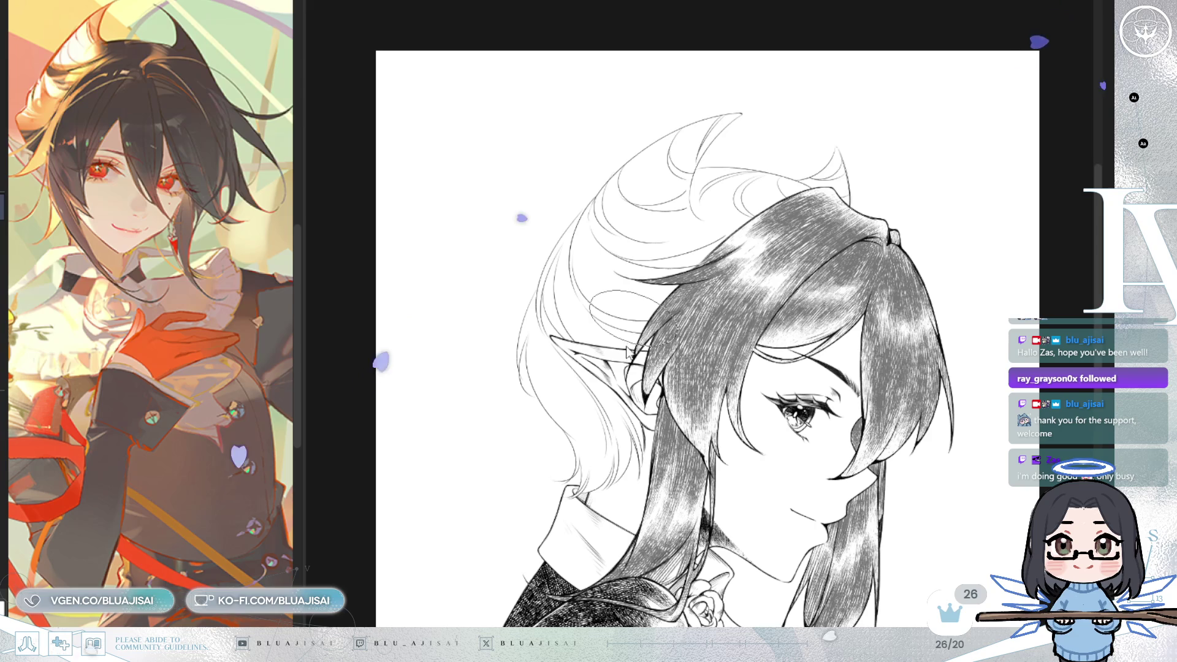
key(ctrl+z)
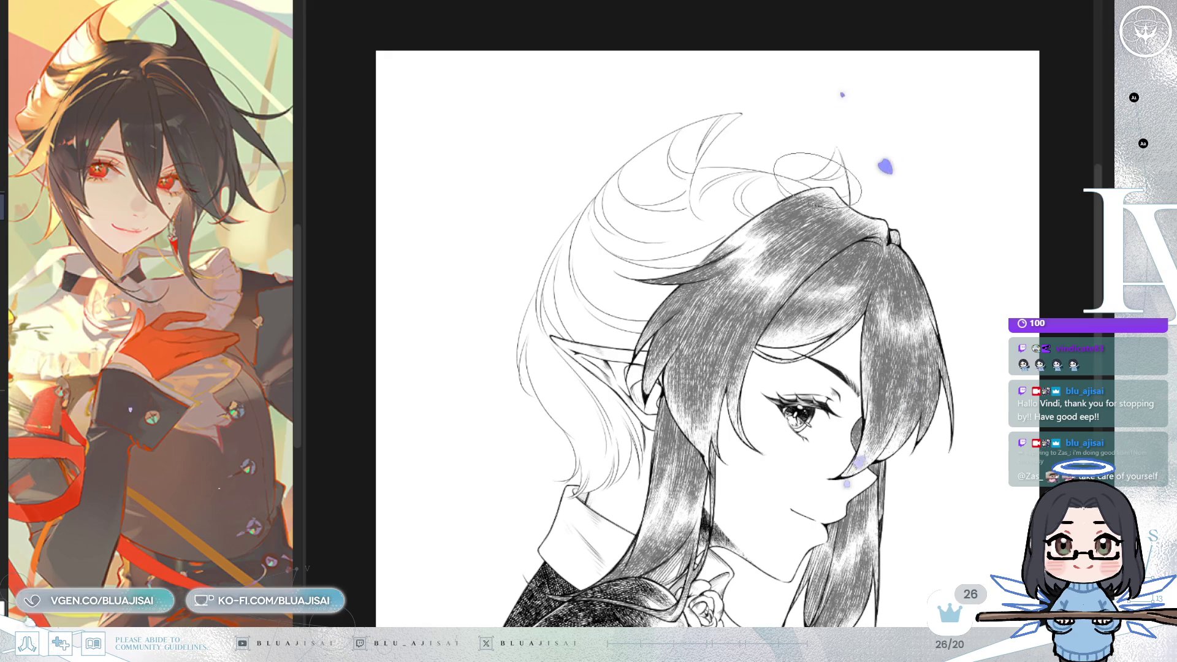
Step: Hatch dense vertical and diagonal strokes over the hair crown
key(ctrl+z)
mouse_move(585, 223)
mouse_down()
mouse_move(594, 270)
mouse_move(590, 228)
mouse_move(593, 263)
mouse_move(596, 247)
mouse_up()
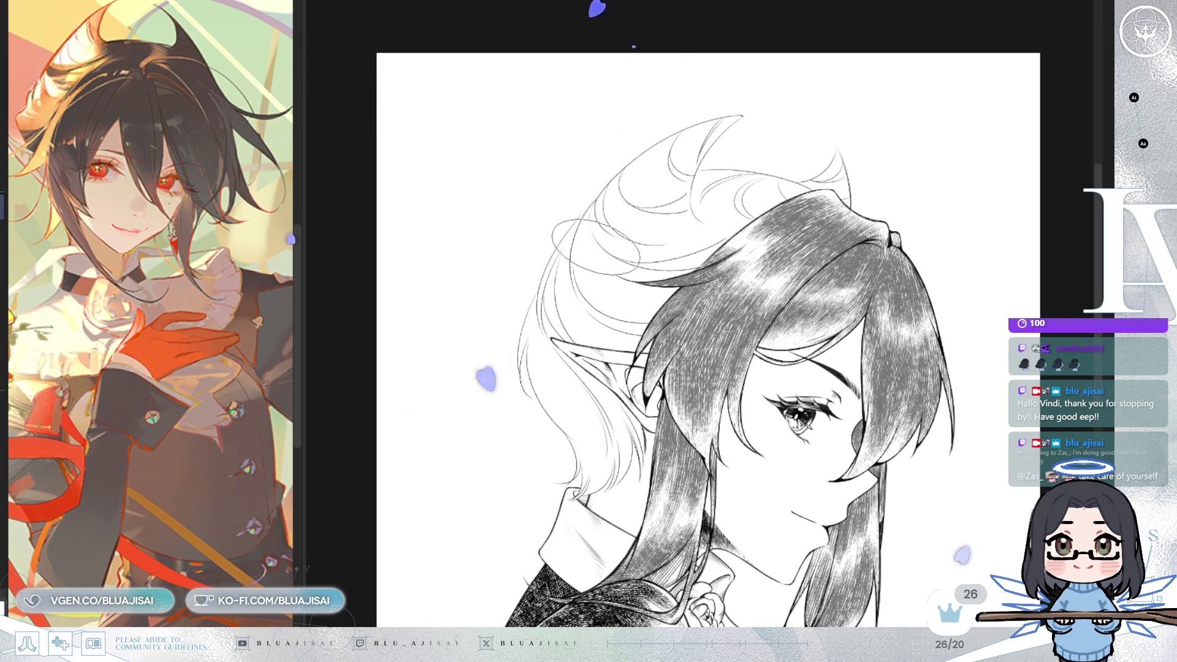
drag(589, 203, 580, 273)
mouse_move(576, 220)
mouse_down()
mouse_move(613, 306)
mouse_move(643, 307)
mouse_move(681, 251)
mouse_move(598, 288)
mouse_move(760, 226)
mouse_move(631, 270)
mouse_up()
mouse_move(736, 220)
mouse_down()
mouse_move(613, 269)
mouse_move(570, 184)
mouse_move(705, 208)
mouse_up()
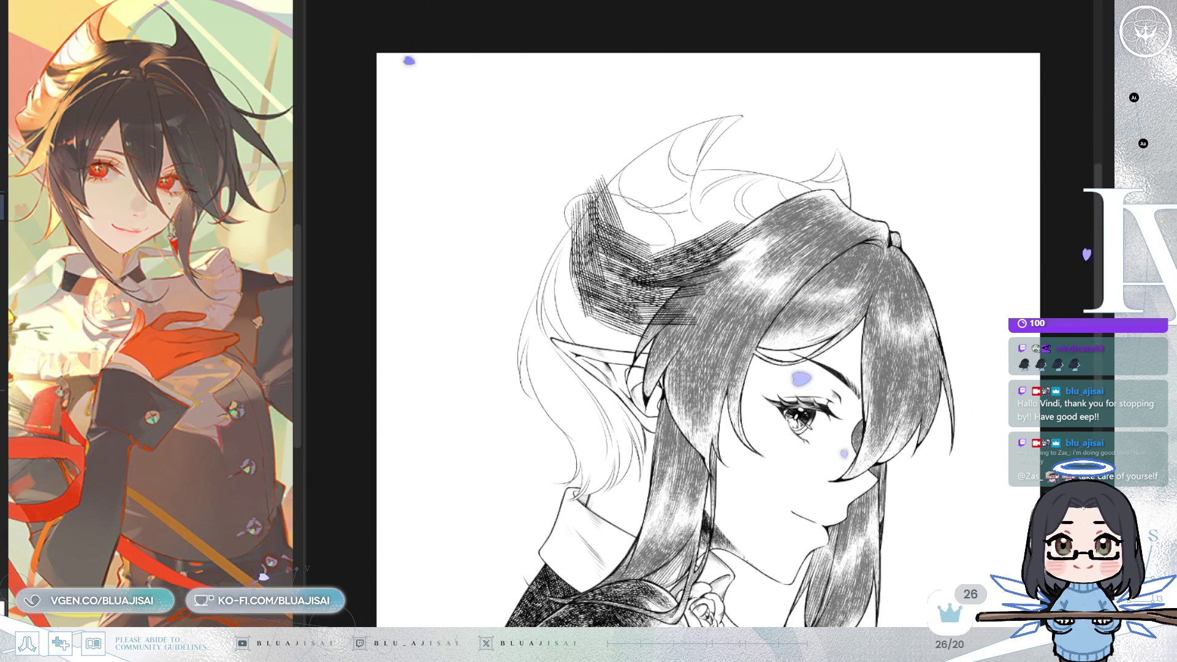
Step: Mirror the view and hatch the right side of the crown and the hair below it darker
key(m)
mouse_move(822, 297)
mouse_down()
mouse_move(726, 361)
mouse_move(809, 334)
mouse_move(692, 288)
mouse_move(790, 321)
mouse_up()
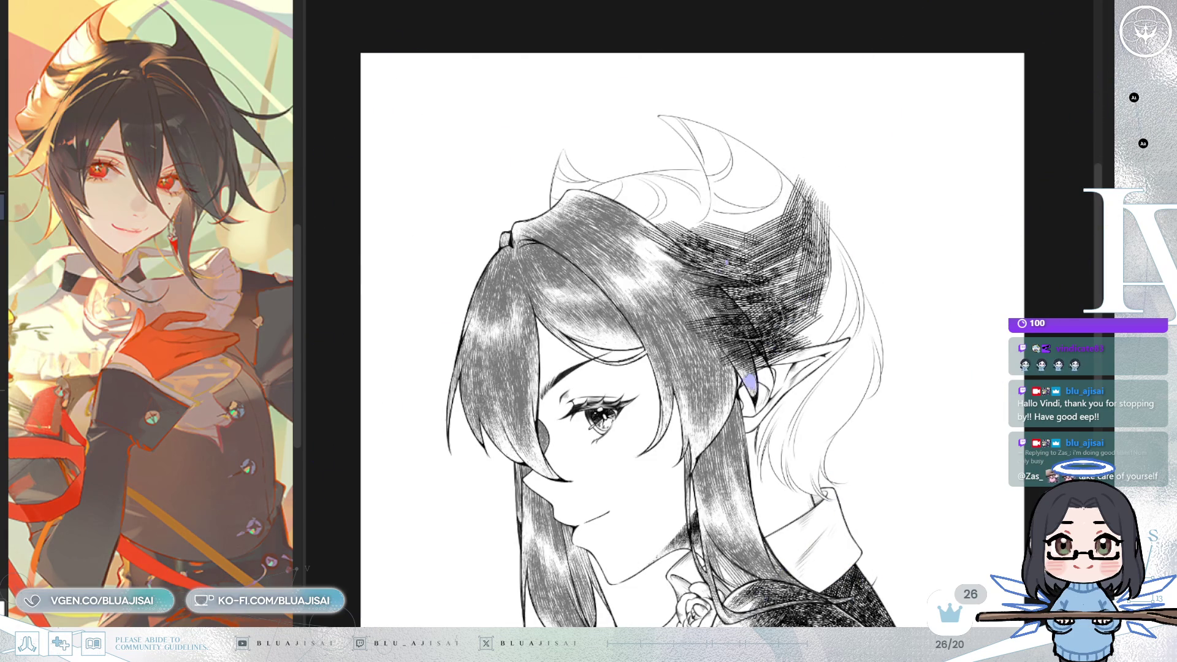
drag(809, 276, 711, 331)
drag(877, 209, 797, 300)
drag(833, 248, 754, 298)
drag(895, 226, 791, 368)
drag(846, 306, 735, 380)
drag(858, 337, 748, 405)
drag(882, 289, 766, 367)
drag(876, 319, 791, 393)
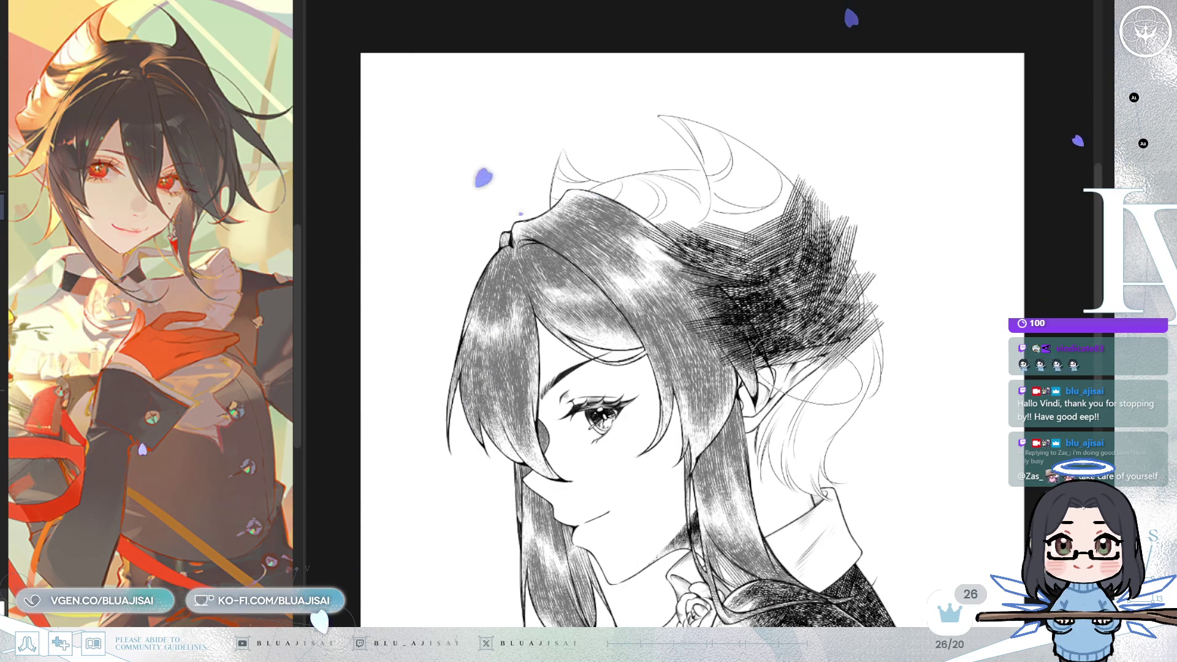
Step: Layer dense diagonal hatching over the back hair beside the bun
drag(883, 350, 754, 423)
drag(851, 374, 729, 490)
mouse_move(852, 405)
mouse_down()
mouse_move(748, 508)
mouse_move(747, 490)
mouse_up()
drag(871, 386, 773, 503)
drag(883, 429, 766, 518)
mouse_move(895, 386)
mouse_down()
mouse_move(803, 496)
mouse_move(797, 472)
mouse_up()
mouse_move(916, 334)
mouse_down()
mouse_move(785, 429)
mouse_move(821, 417)
mouse_move(812, 408)
mouse_up()
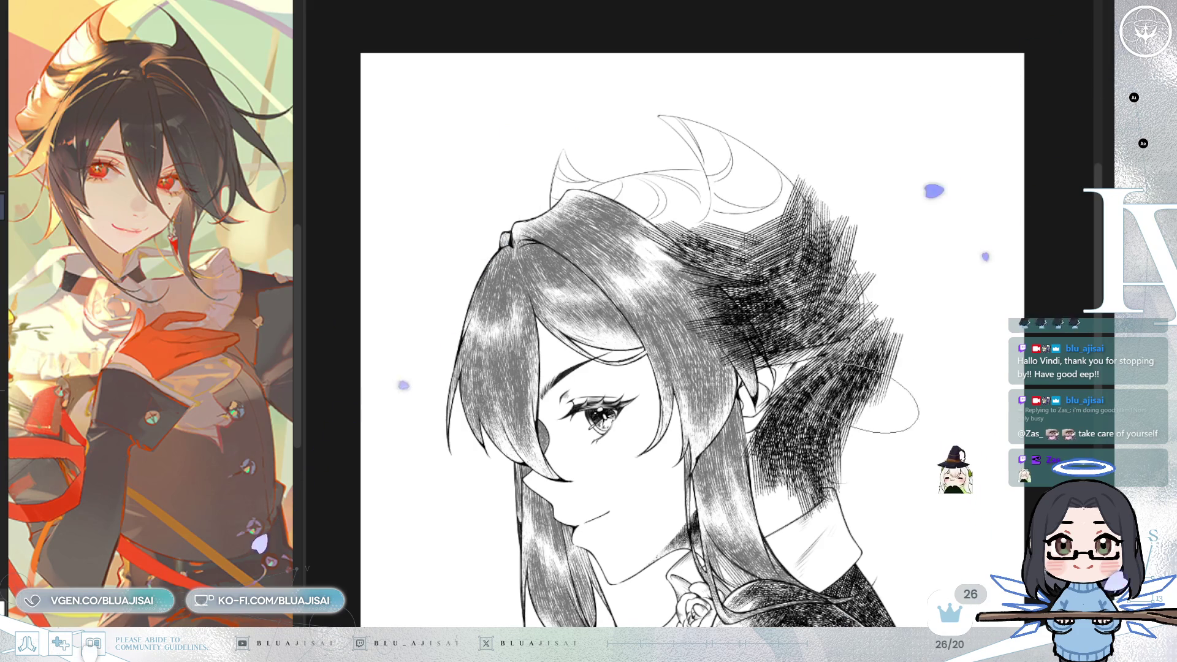
drag(926, 257, 821, 355)
drag(943, 276, 852, 405)
drag(889, 288, 833, 362)
Step: Mirror the view back, reposition it, and undo stray strokes around the hair
key(h)
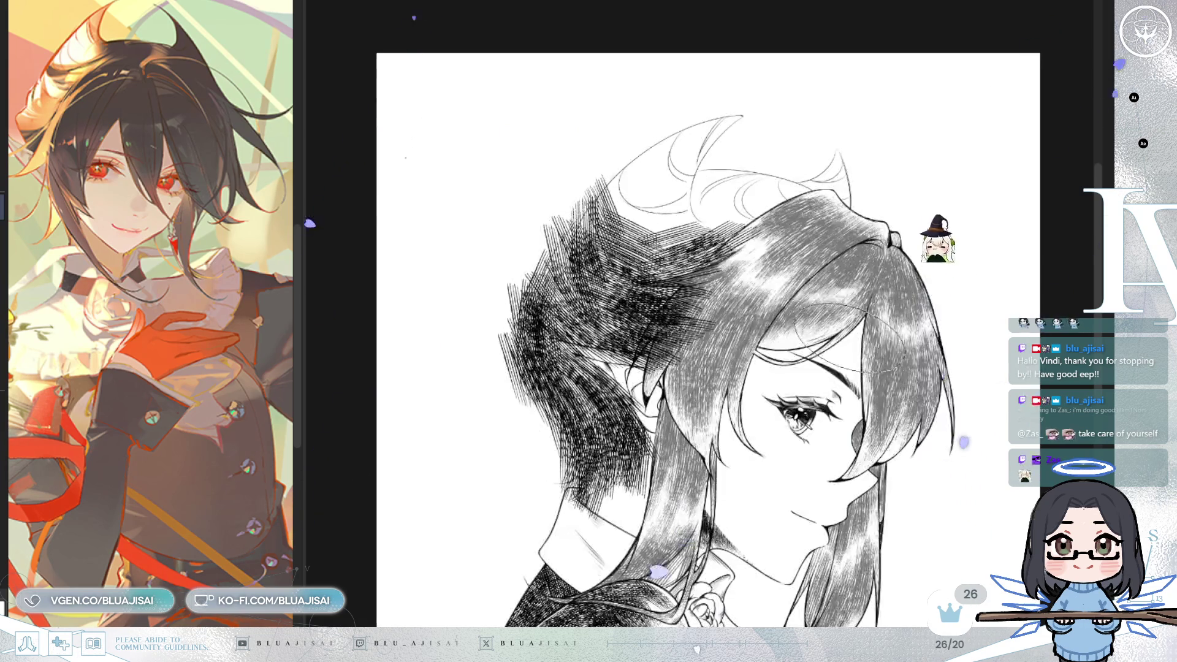
drag(674, 337, 711, 363)
key(Delete)
drag(576, 285, 542, 312)
key(ctrl+z)
drag(711, 306, 610, 295)
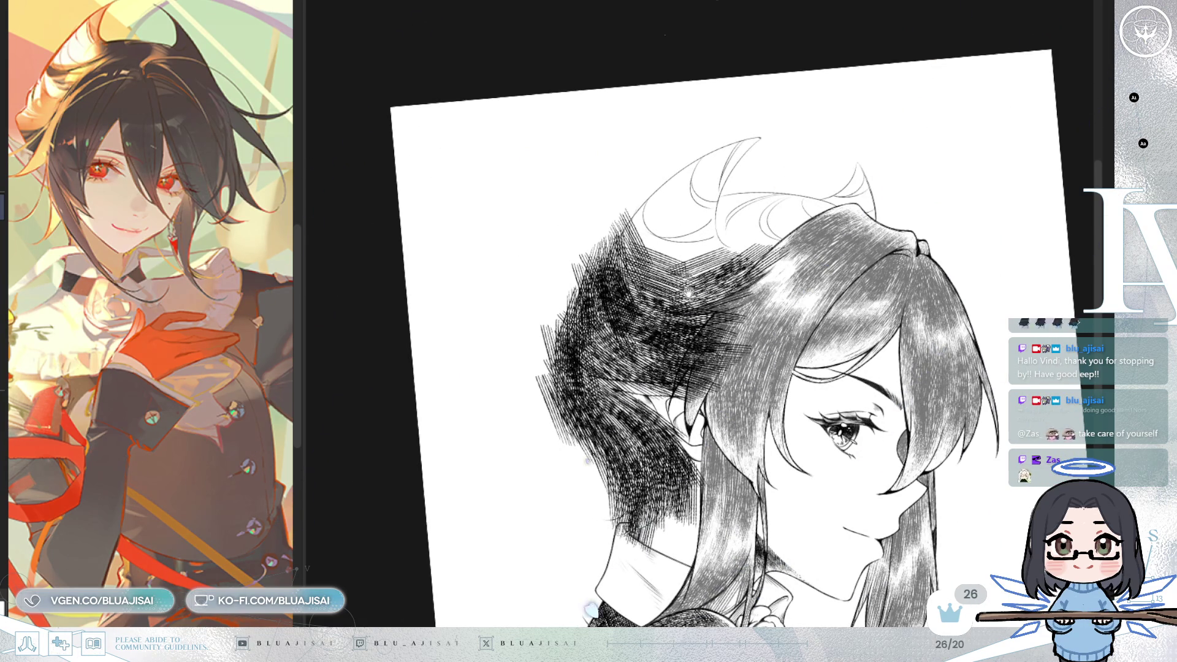
drag(665, 35, 675, 61)
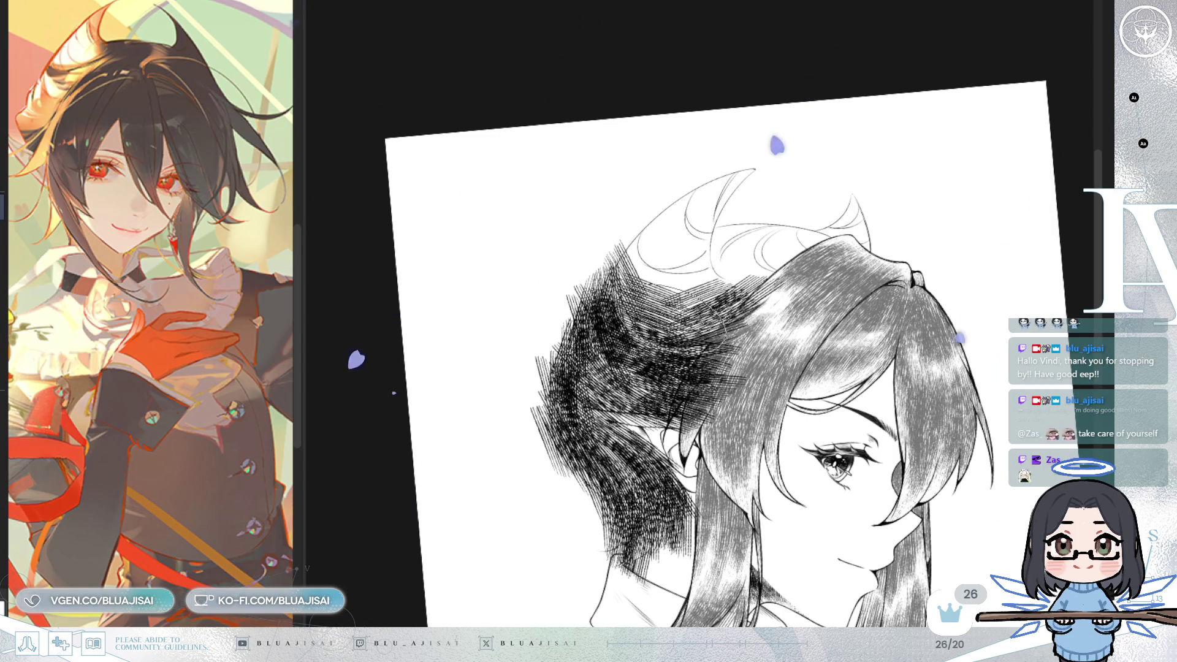
drag(735, 337, 712, 375)
drag(693, 211, 613, 251)
key(ctrl+z)
Step: Hatch the hair above the ear, extending the strokes down and left
mouse_move(735, 202)
mouse_down()
mouse_move(650, 245)
mouse_move(650, 282)
mouse_move(675, 275)
mouse_move(644, 325)
mouse_up()
key(ctrl+z)
drag(637, 239, 588, 313)
drag(625, 264, 570, 350)
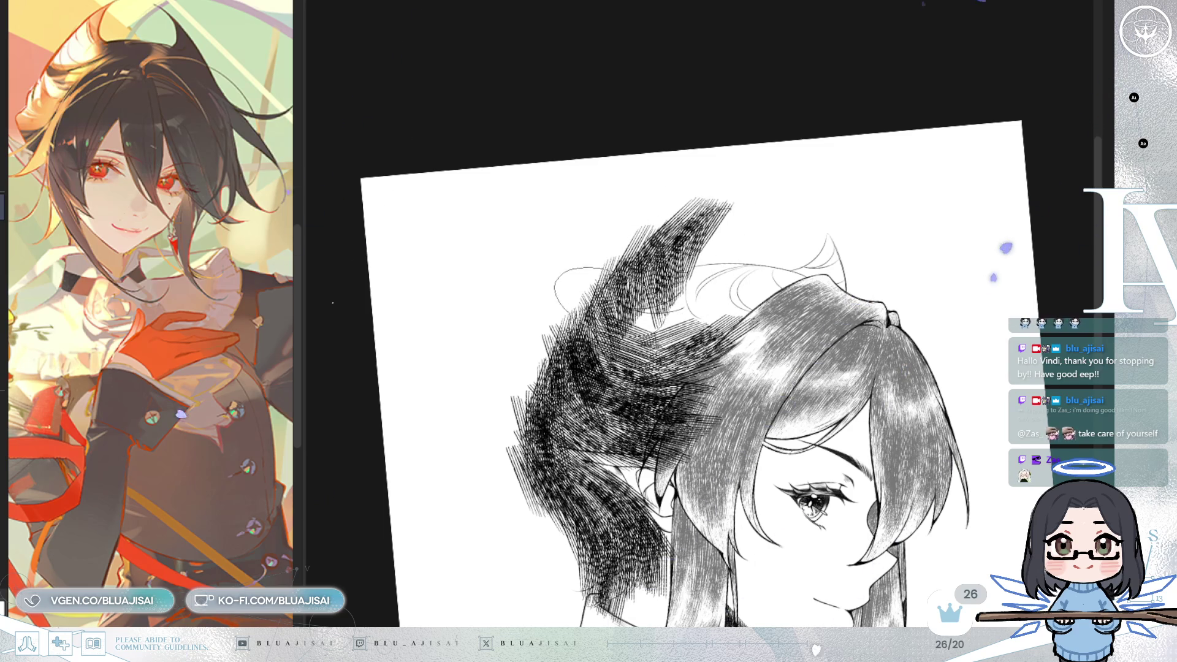
key(ctrl+z)
Step: Densely hatch the upper-left hair mass, removing stray ellipse strokes
drag(662, 285, 592, 371)
drag(689, 310, 581, 387)
drag(616, 264, 576, 332)
drag(675, 269, 588, 368)
drag(695, 295, 640, 357)
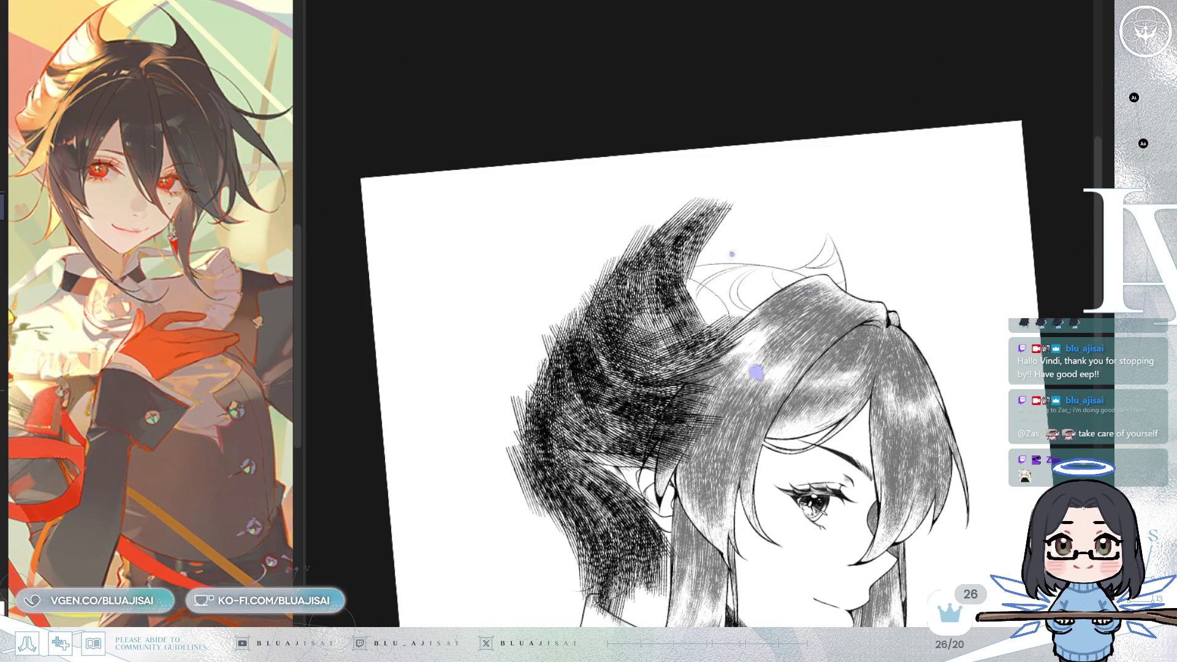
drag(680, 276, 619, 356)
drag(736, 319, 643, 368)
key(ctrl+z)
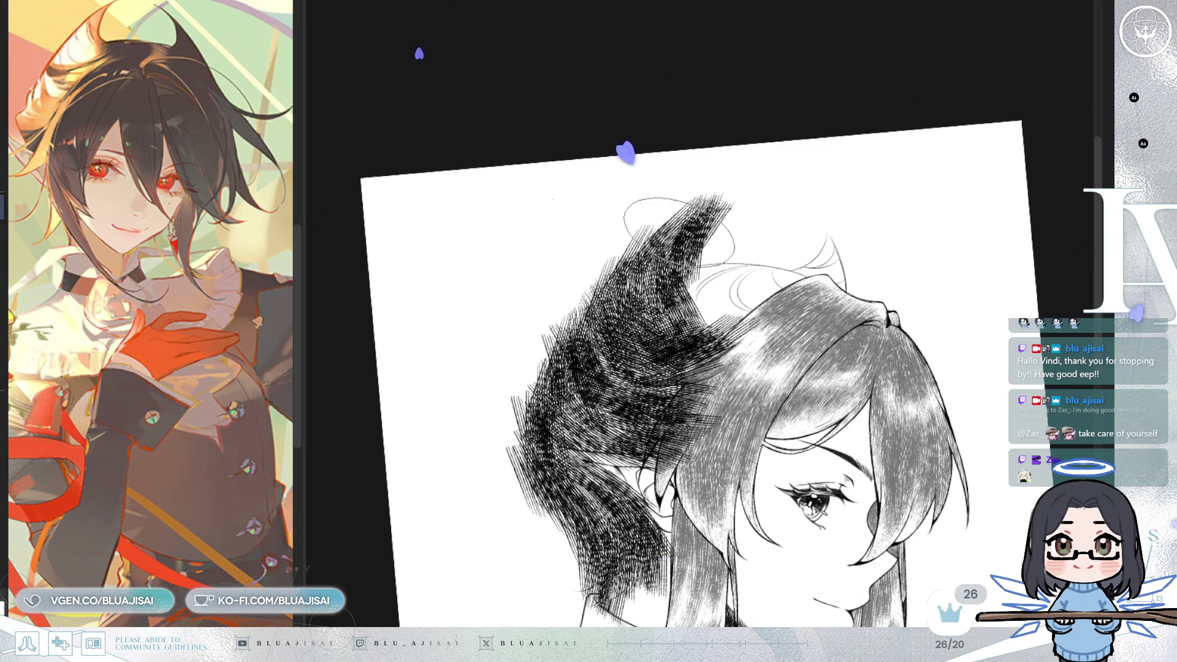
mouse_move(656, 263)
mouse_down()
mouse_move(766, 288)
mouse_move(674, 319)
mouse_up()
key(ctrl+z)
Step: Fill the gap between ear and hair and hatch a spiky tuft at the top
drag(760, 288, 681, 343)
drag(760, 264, 668, 331)
mouse_move(791, 252)
mouse_down()
mouse_move(655, 325)
mouse_move(864, 282)
mouse_up()
mouse_move(846, 239)
mouse_down()
mouse_move(766, 306)
mouse_move(827, 324)
mouse_move(748, 257)
mouse_move(705, 301)
mouse_up()
drag(797, 233, 692, 294)
Step: Hatch between the hair tufts and the hair below and right of the ear
drag(637, 398, 552, 472)
drag(643, 429, 564, 527)
drag(644, 454, 552, 533)
drag(668, 485, 582, 570)
drag(711, 514, 655, 600)
drag(729, 491, 613, 576)
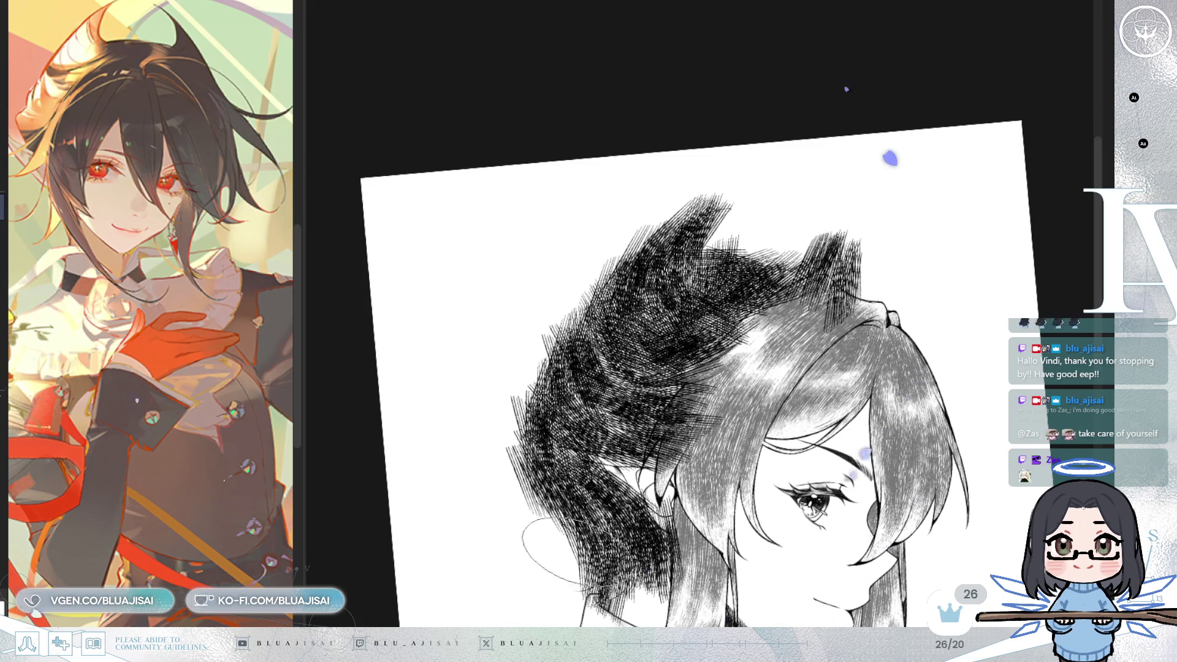
Step: Extend the left hair tuft, then bring the back-hair hatching down to mid grey
key(m)
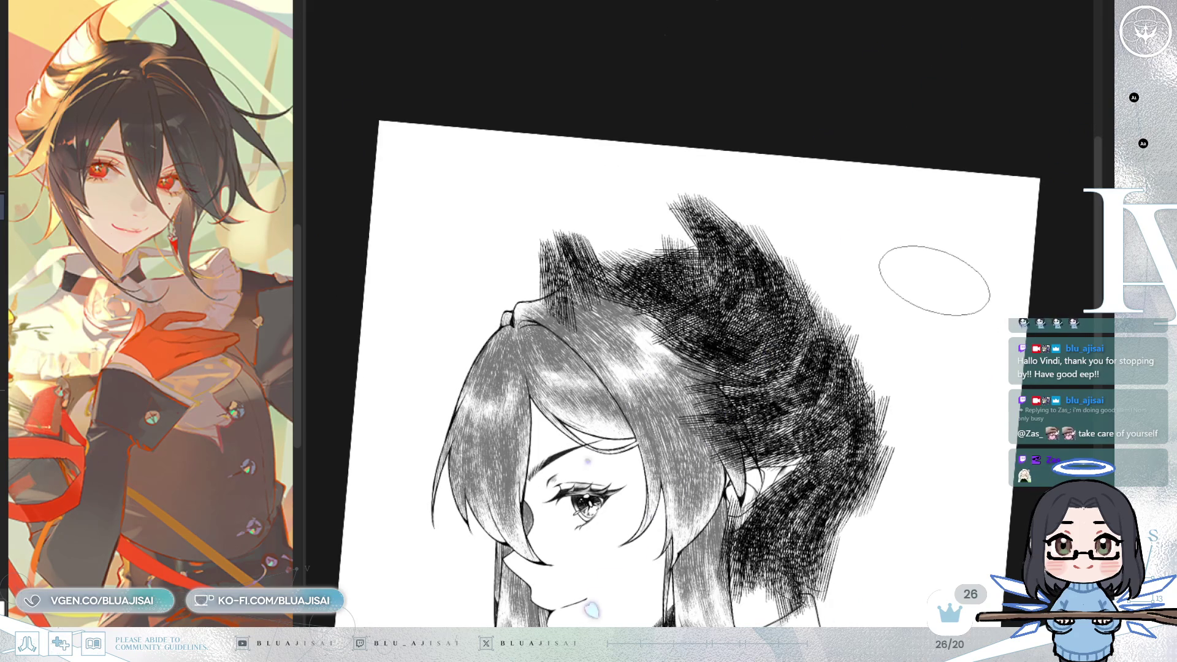
mouse_move(613, 258)
mouse_down()
mouse_move(564, 282)
mouse_move(534, 270)
mouse_up()
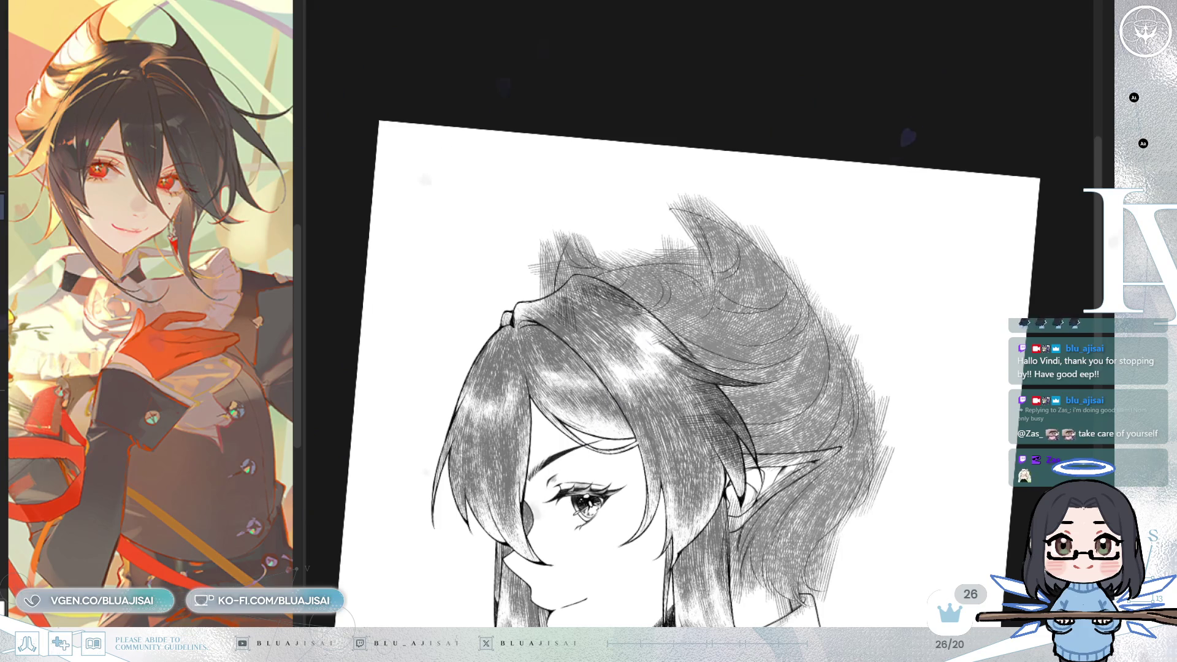
key(ctrl+y)
key(ctrl+y)
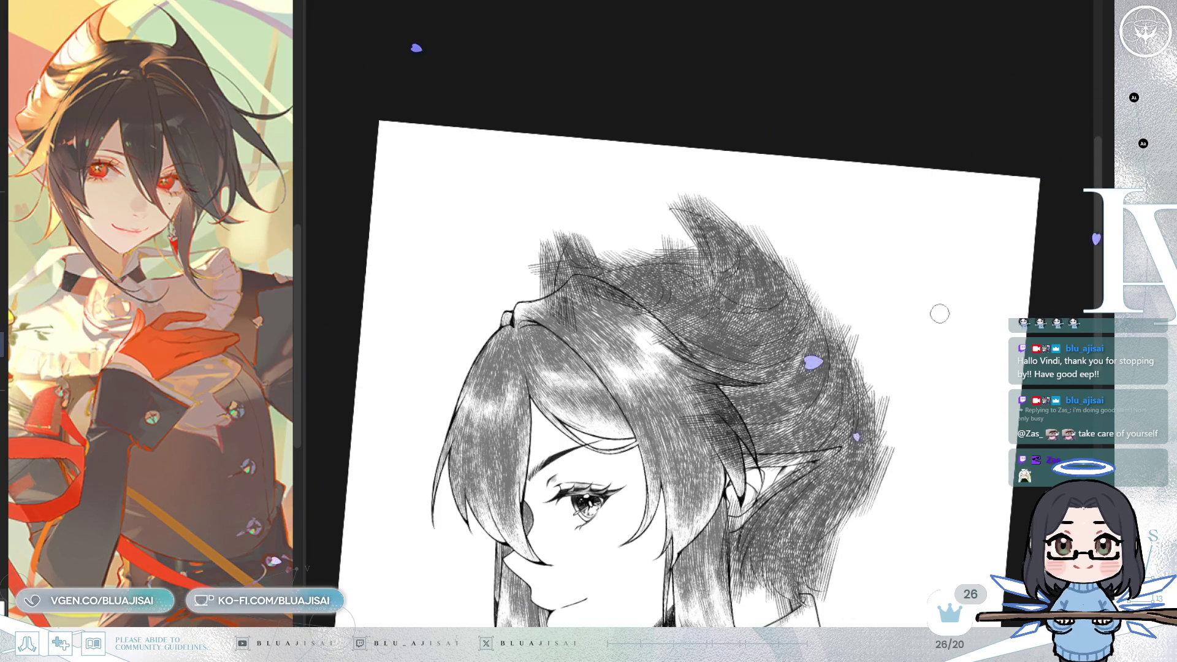
Step: Zoom into the hair and soften the dark hatch streaks near the ear with grey texture
key(h)
scroll(705, 312, up, 5)
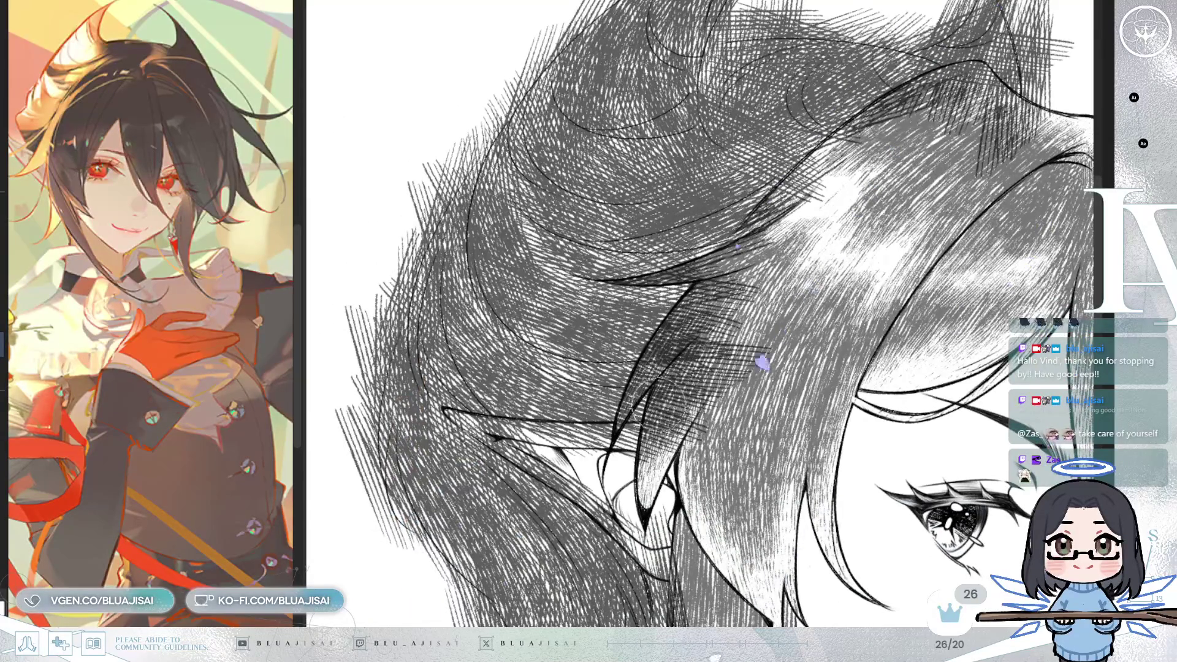
scroll(663, 388, up, 2)
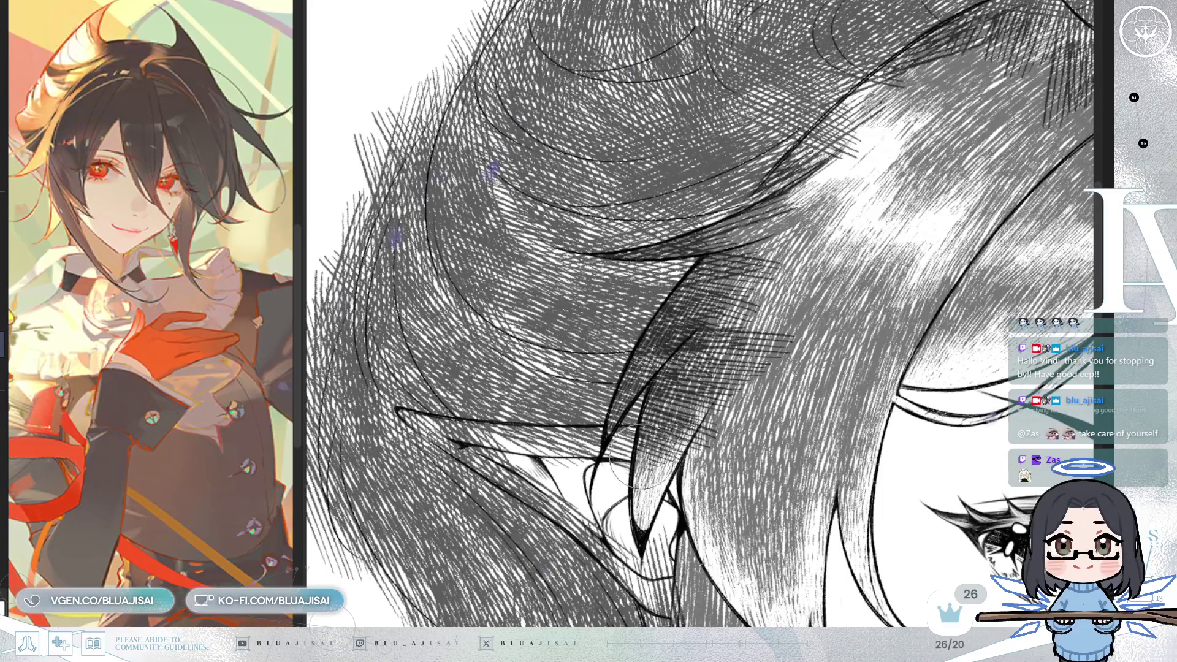
mouse_move(666, 367)
mouse_down()
mouse_move(680, 429)
mouse_move(652, 491)
mouse_move(685, 443)
mouse_up()
drag(757, 368, 693, 401)
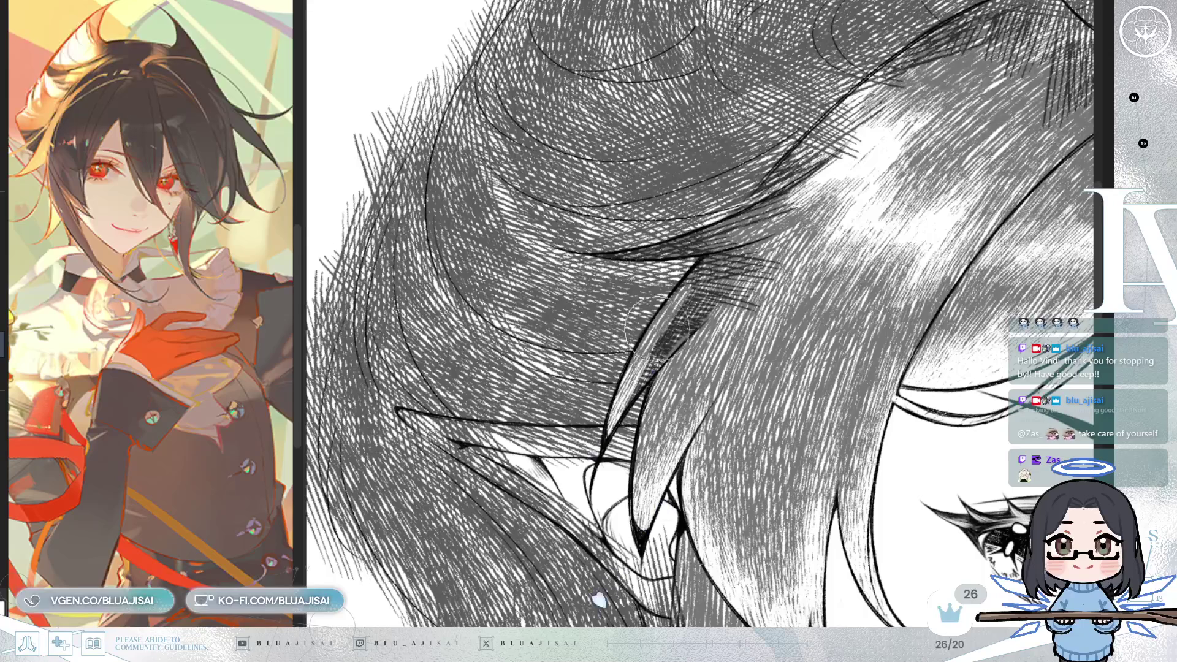
mouse_move(702, 279)
mouse_down()
mouse_move(623, 399)
mouse_move(711, 307)
mouse_move(751, 285)
mouse_up()
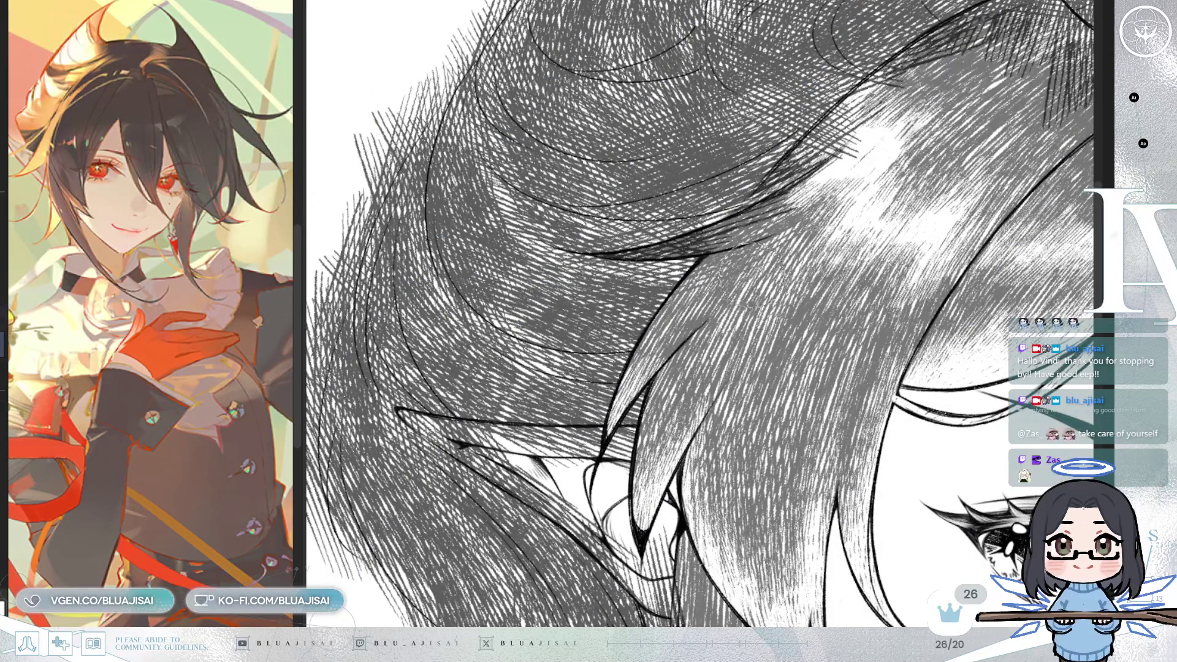
Step: Rotate the view and erase dark hatch marks along the light hair band for a highlight
scroll(767, 258, up, 4)
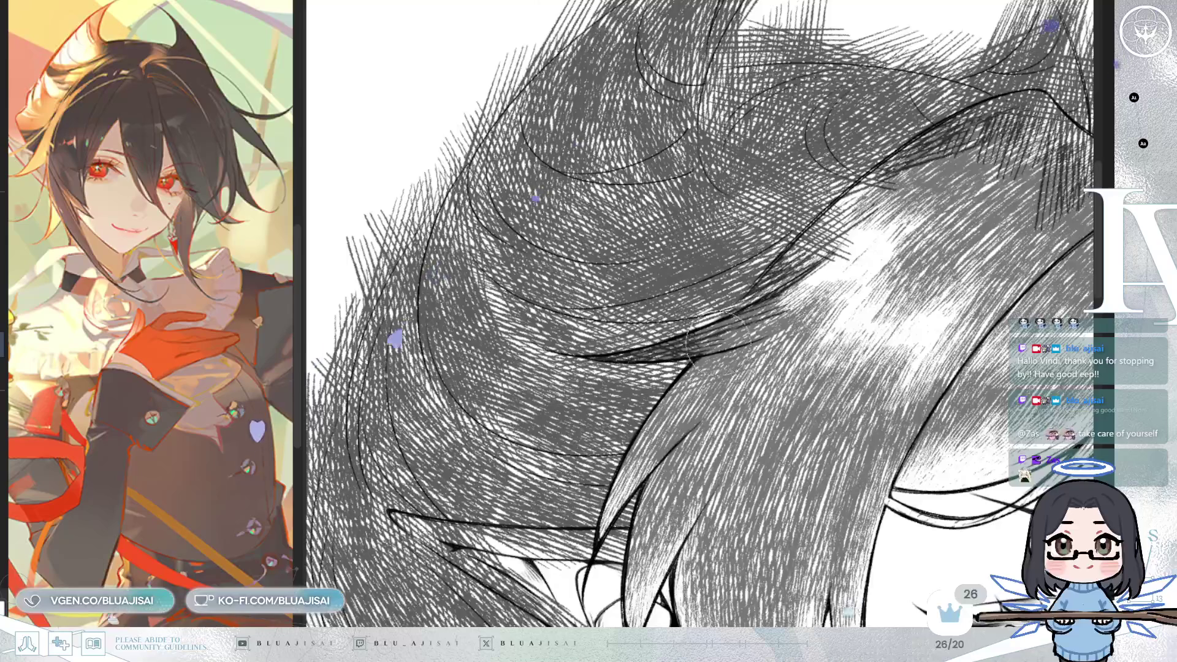
key(minus)
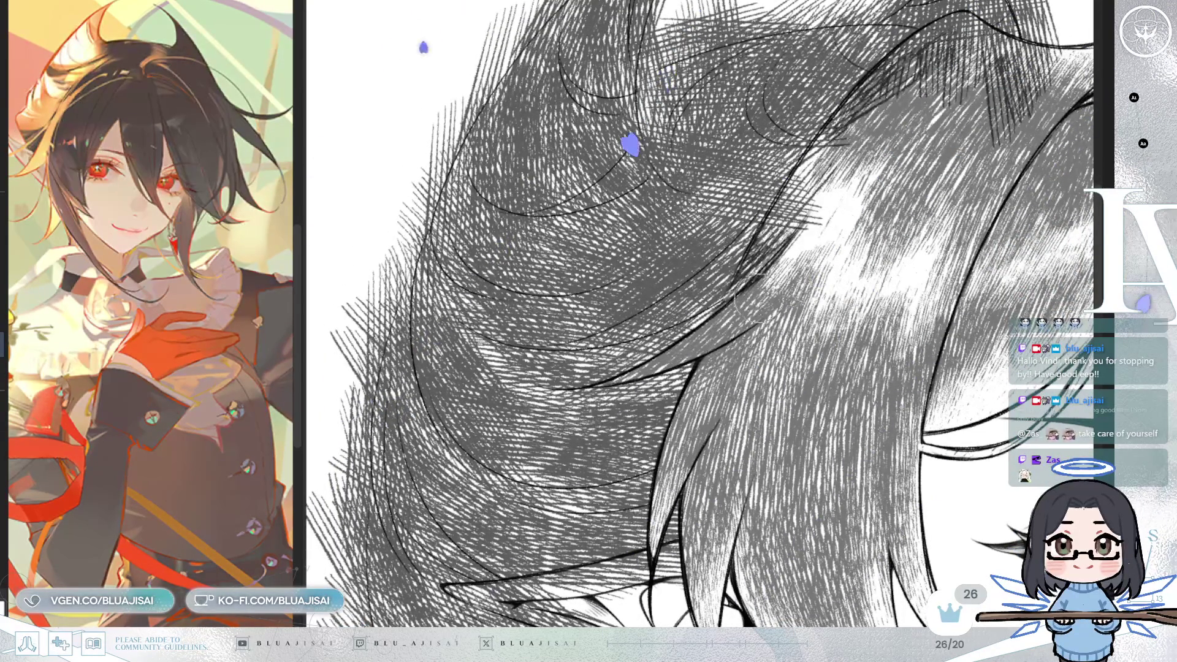
drag(751, 307, 691, 376)
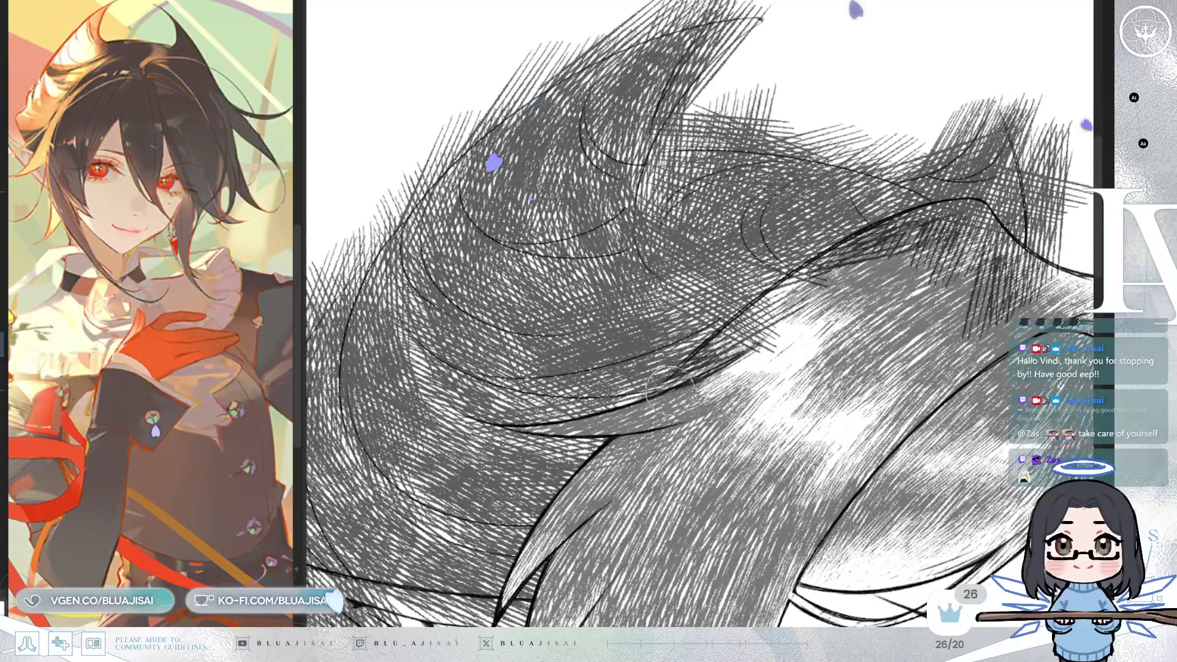
mouse_move(772, 288)
mouse_down()
mouse_move(919, 202)
mouse_move(948, 207)
mouse_up()
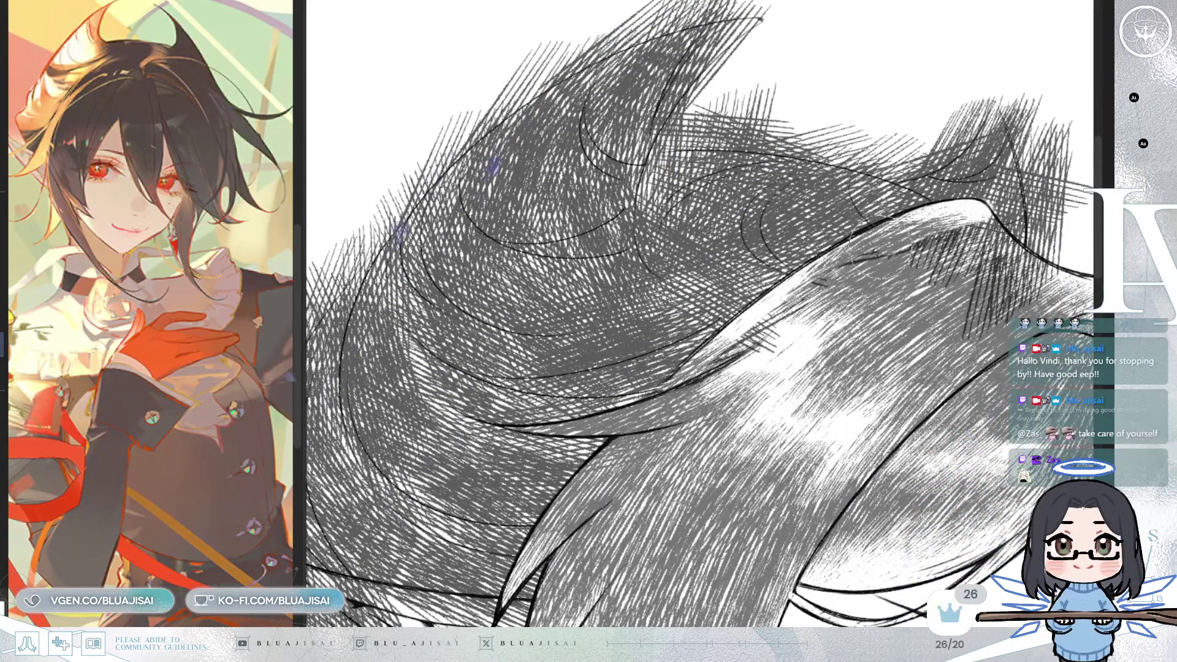
drag(791, 303, 767, 334)
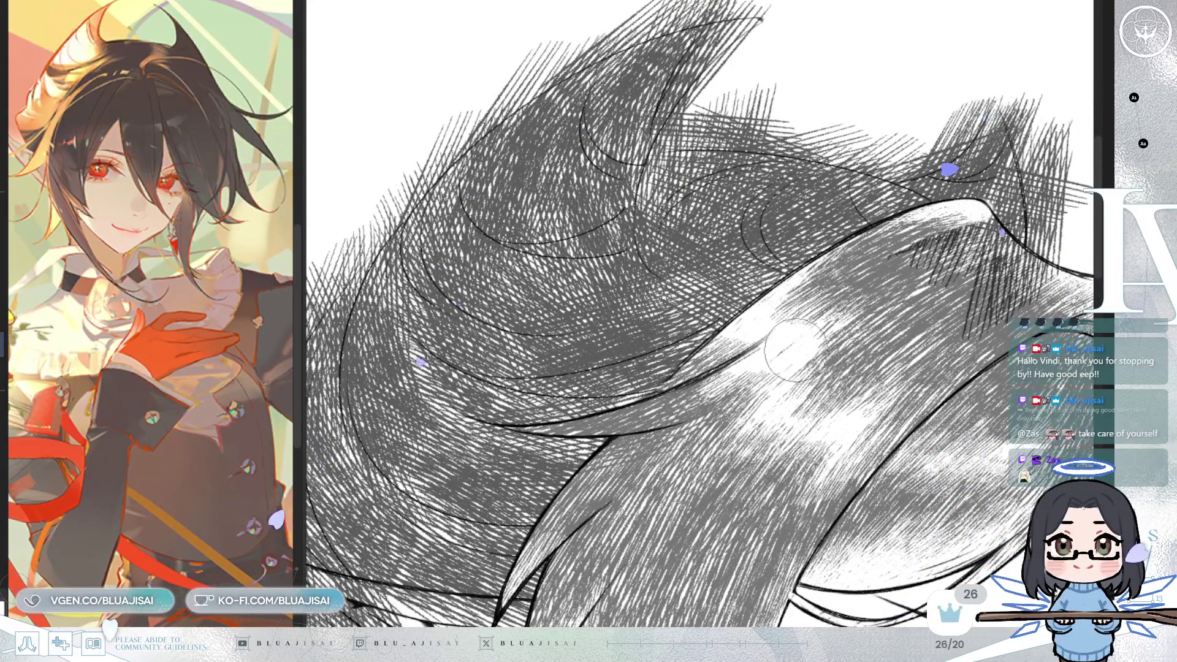
key(minus)
key(minus)
key(minus)
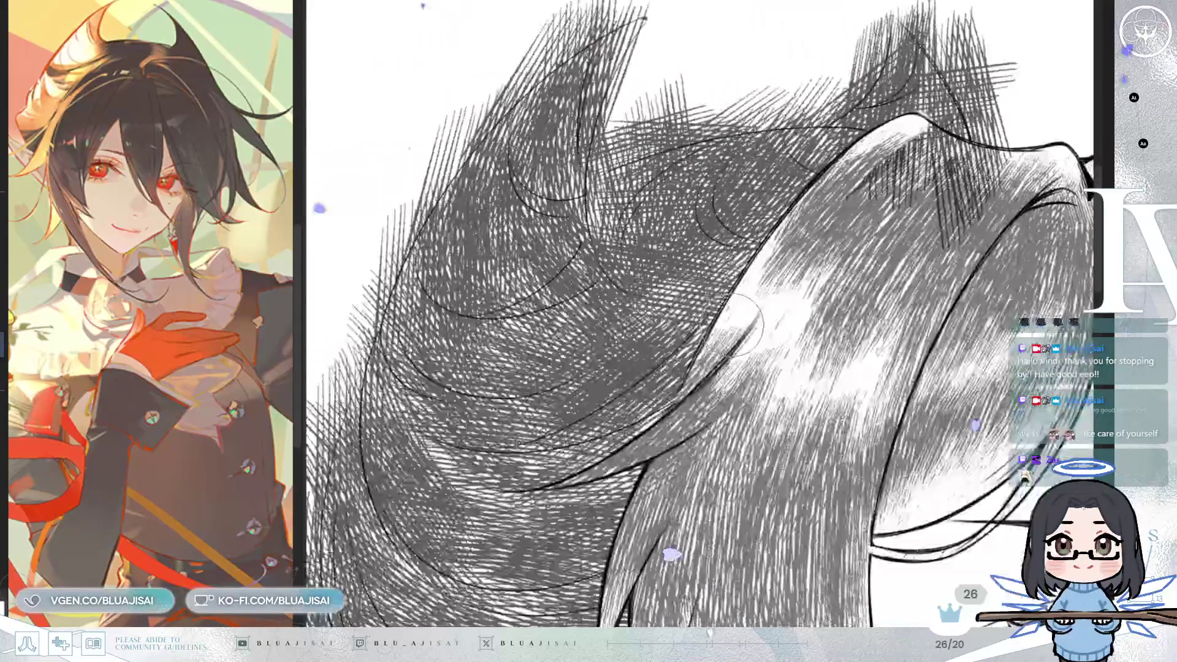
Step: Erase hatch marks from the light band and stray hatching left of the hair peak
key(minus)
key(minus)
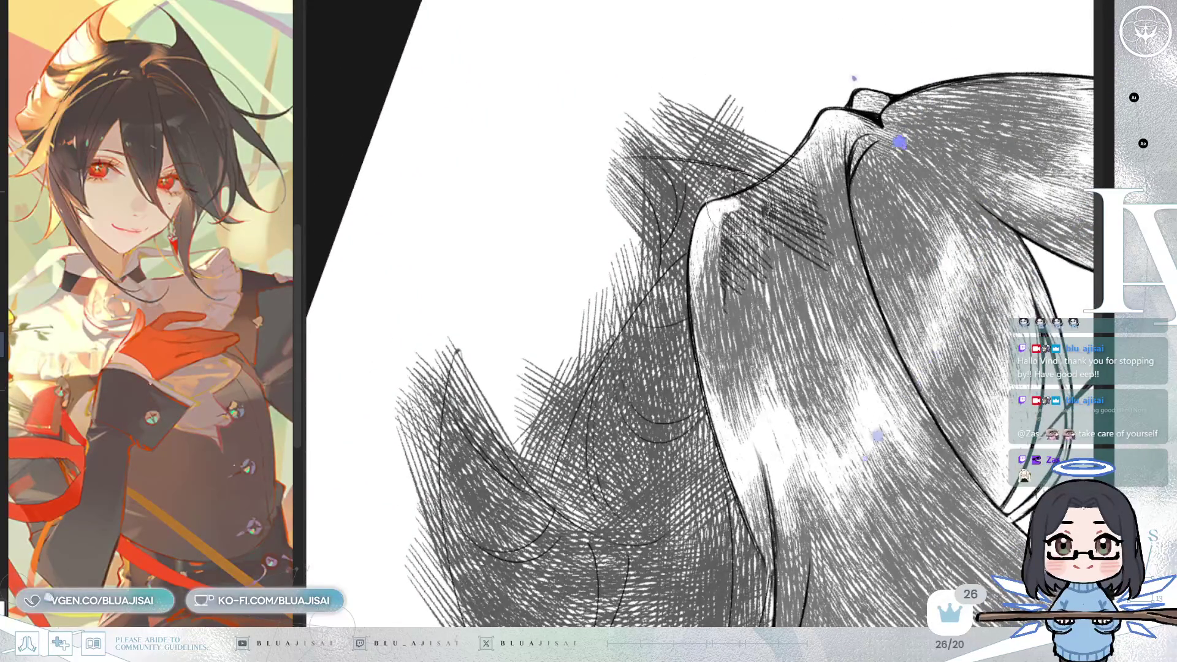
mouse_move(795, 142)
mouse_down()
mouse_move(742, 239)
mouse_move(766, 270)
mouse_move(797, 202)
mouse_move(767, 302)
mouse_up()
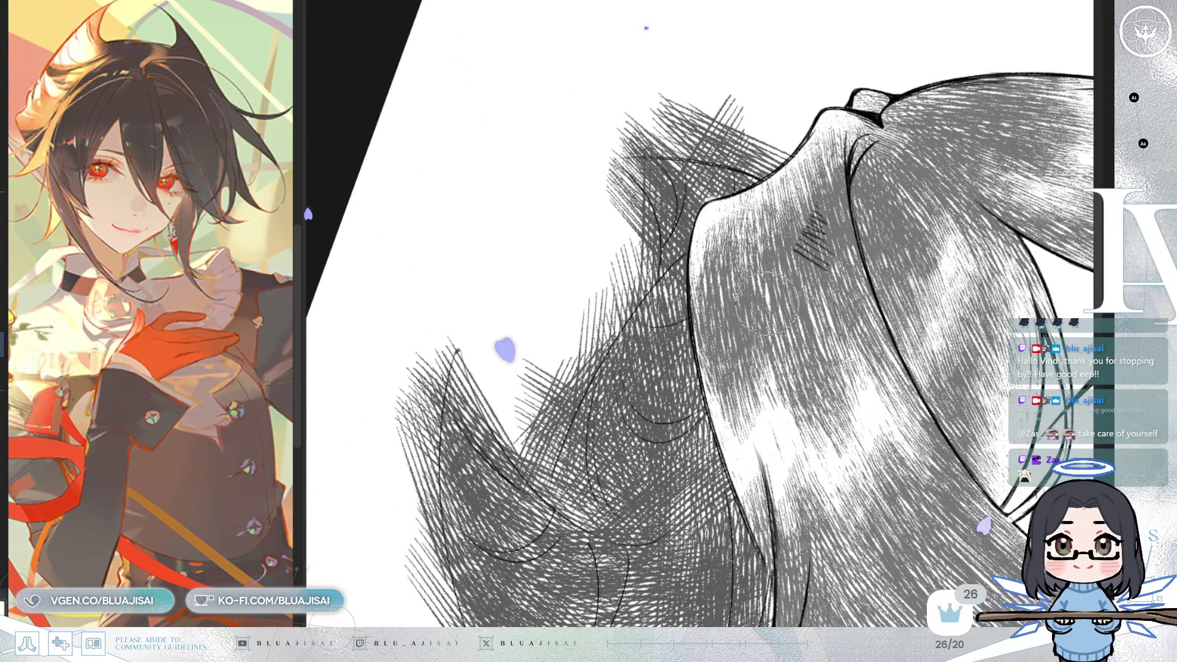
key(h)
mouse_move(838, 213)
mouse_down()
mouse_move(685, 360)
mouse_move(696, 361)
mouse_up()
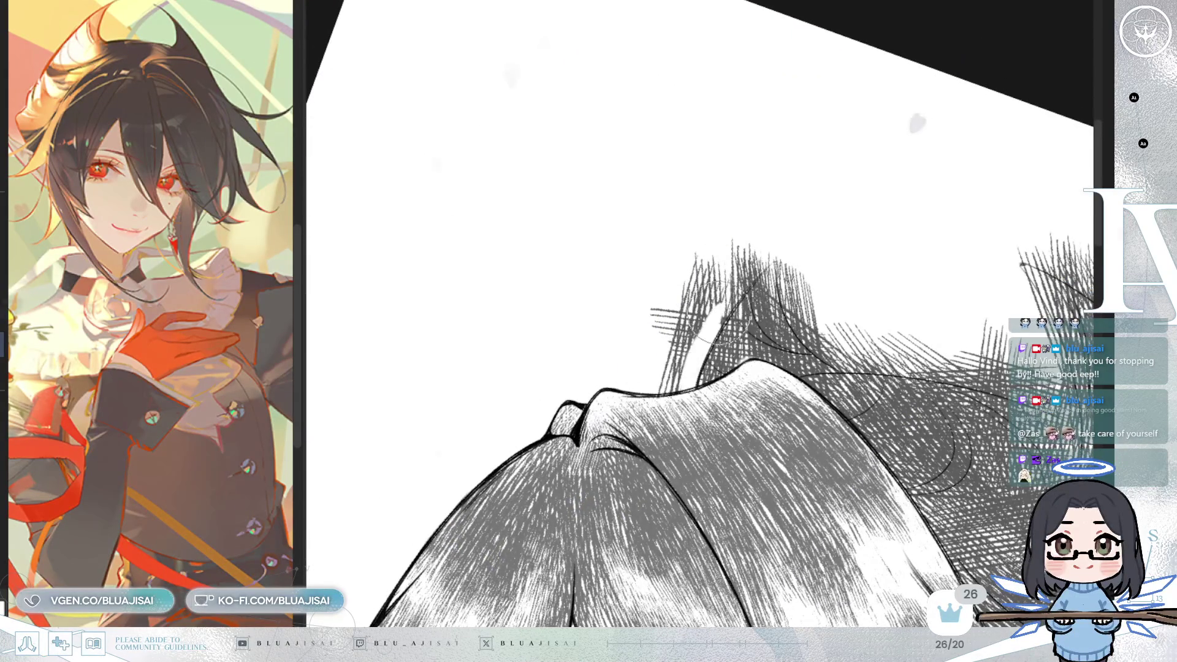
mouse_move(727, 297)
mouse_down()
mouse_move(683, 350)
mouse_move(715, 255)
mouse_up()
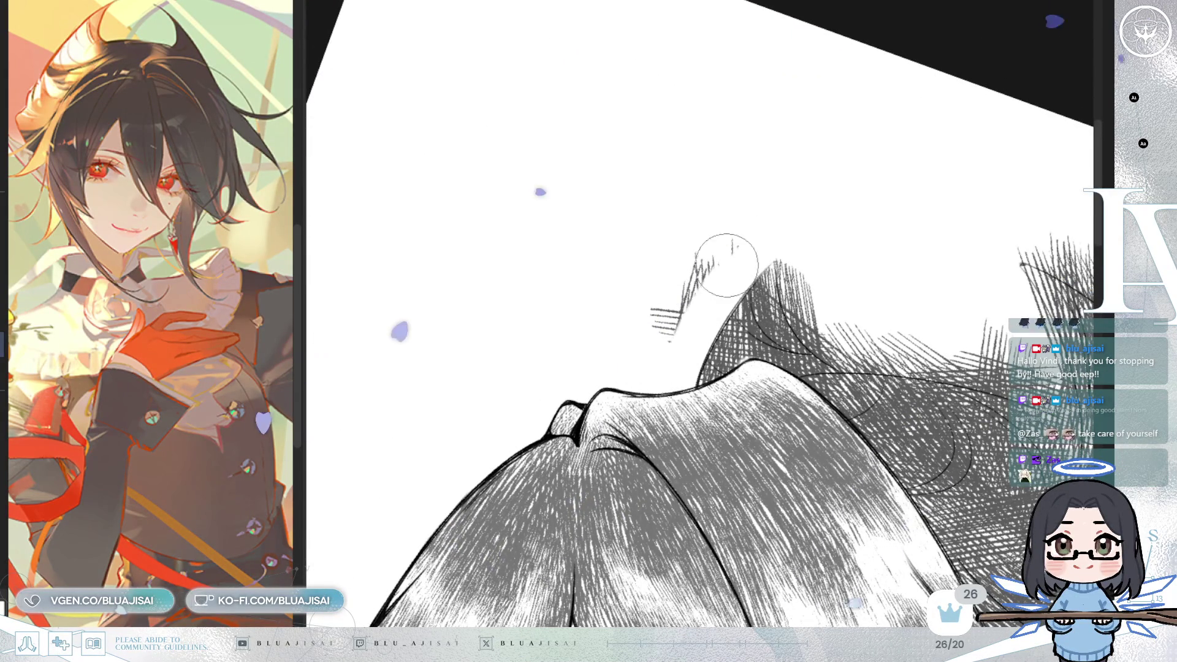
key(asciicircum)
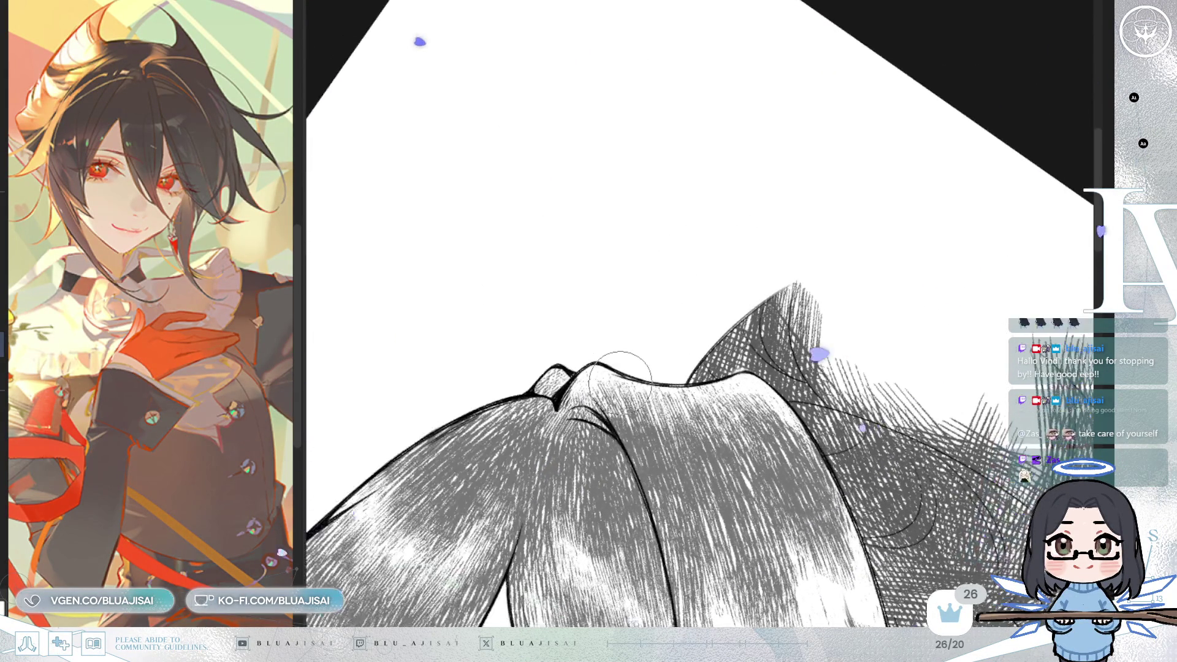
mouse_move(798, 292)
mouse_down()
mouse_move(811, 302)
mouse_move(807, 280)
mouse_up()
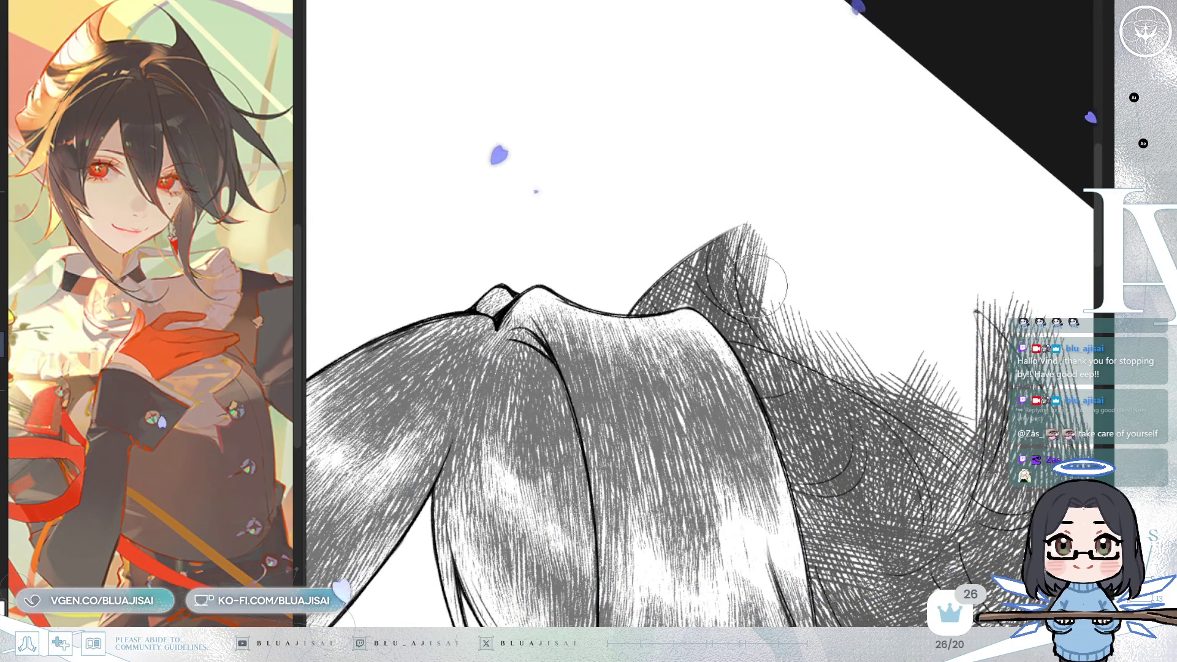
key(asciicircum)
key(asciicircum)
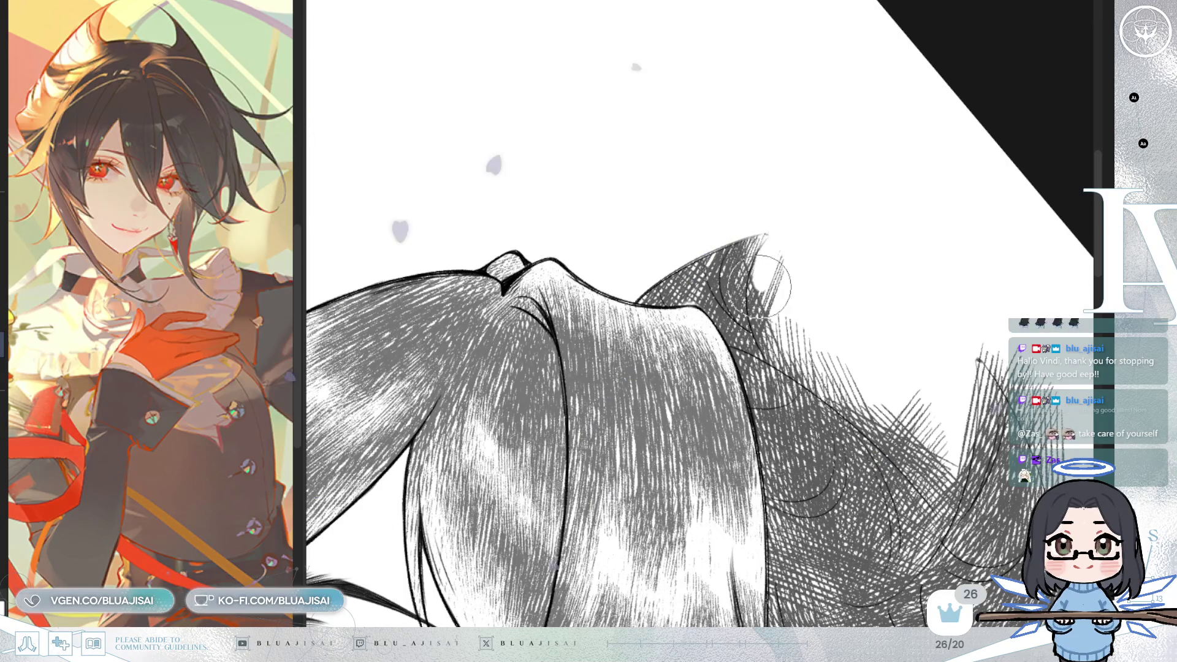
Step: Paint a diagonal white highlight, trim overextended parts, and erase stray hatching near the crook
drag(754, 288, 771, 345)
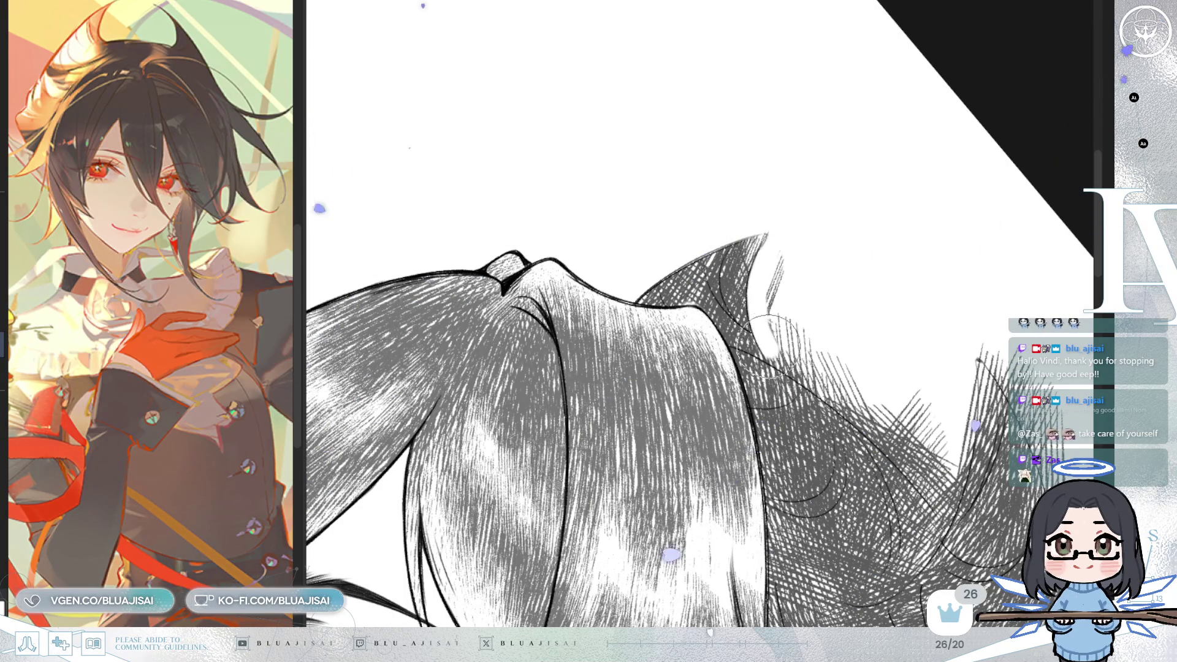
key(ctrl+z)
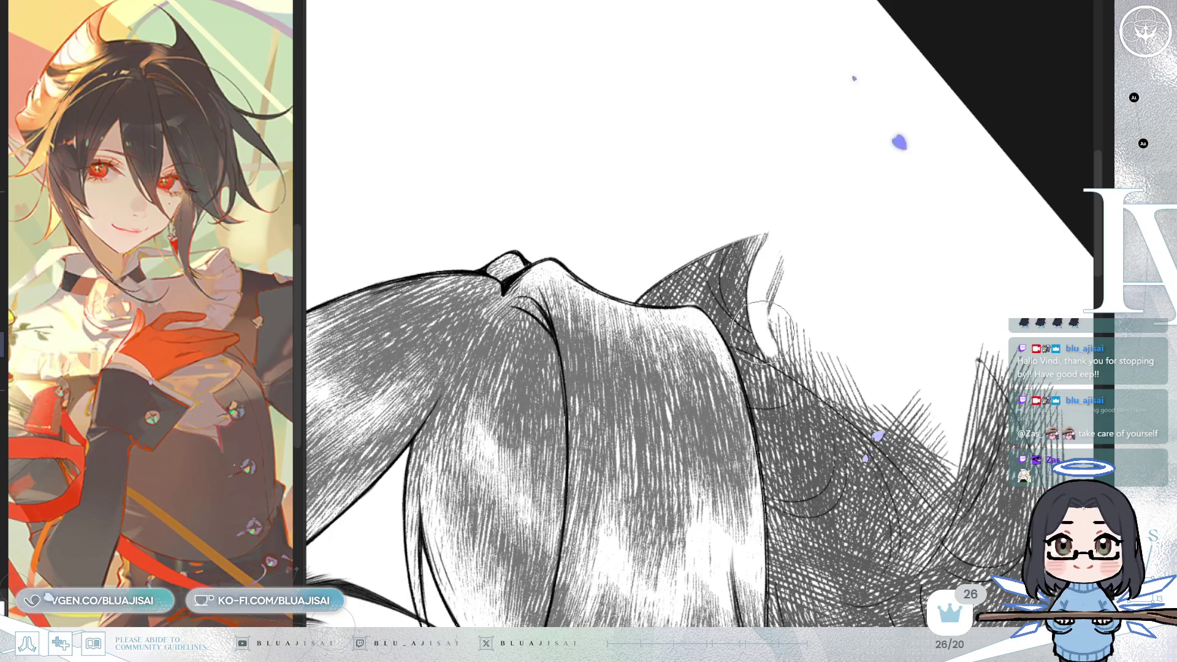
key(h)
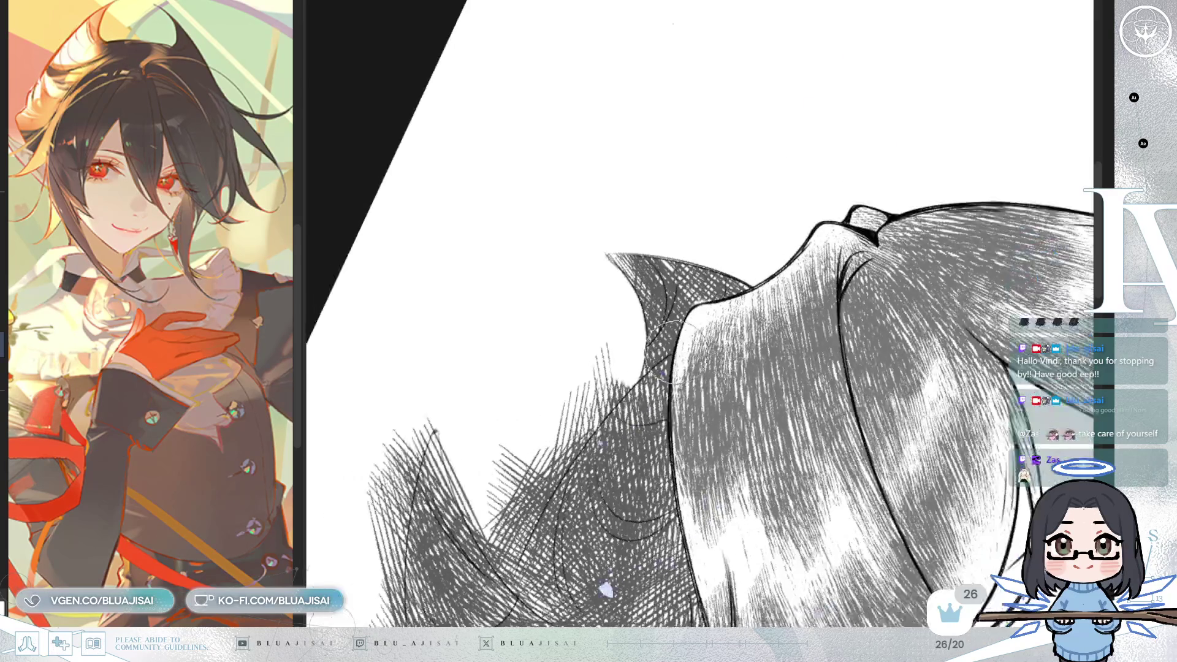
mouse_move(574, 427)
mouse_down()
mouse_move(538, 492)
mouse_move(579, 412)
mouse_move(573, 429)
mouse_move(616, 386)
mouse_move(594, 407)
mouse_up()
key(ctrl+z)
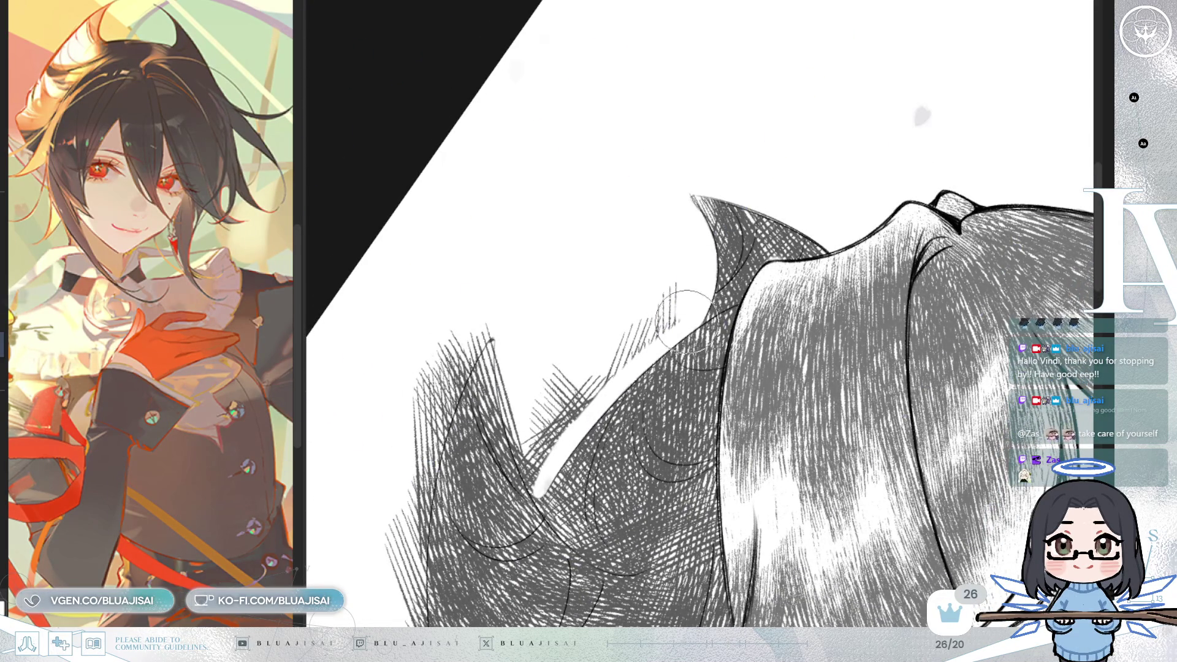
mouse_move(624, 334)
mouse_down()
mouse_move(608, 377)
mouse_move(648, 255)
mouse_move(632, 393)
mouse_up()
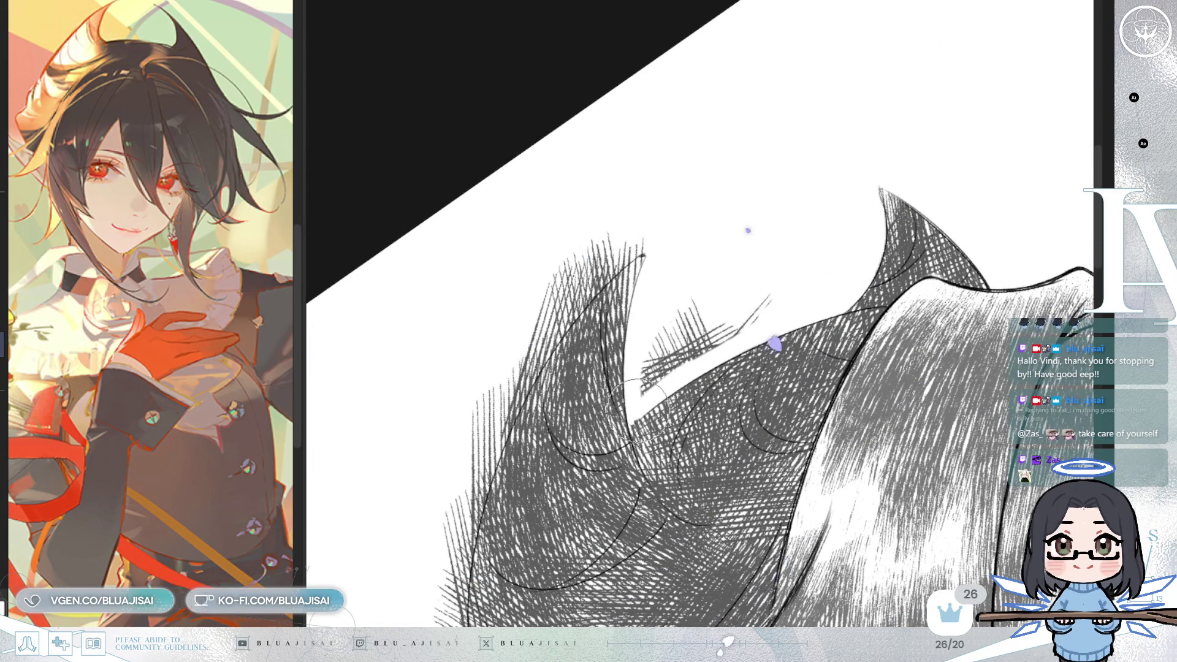
mouse_move(665, 341)
mouse_down()
mouse_move(767, 294)
mouse_move(607, 320)
mouse_up()
Step: Erase the hatching that spills past the strand's outer left edge and beyond the hair tip
mouse_move(483, 492)
mouse_down()
mouse_move(540, 417)
mouse_move(607, 368)
mouse_move(539, 419)
mouse_up()
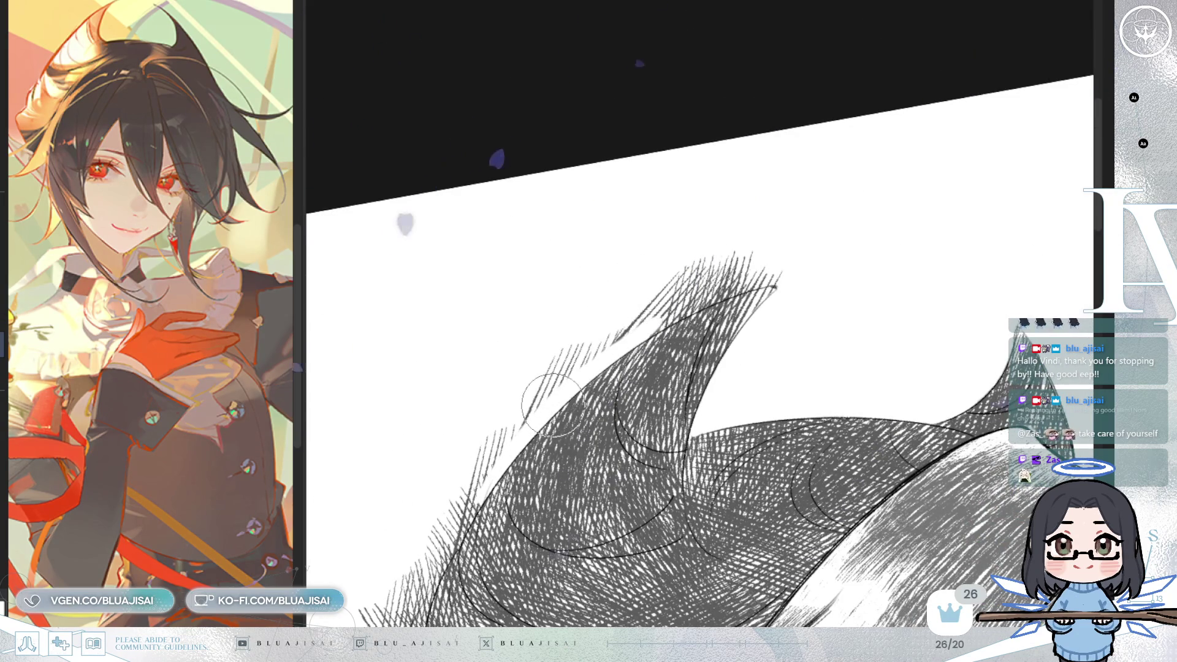
drag(680, 321, 733, 293)
mouse_move(699, 328)
mouse_down()
mouse_move(766, 287)
mouse_move(745, 237)
mouse_up()
drag(601, 377, 730, 255)
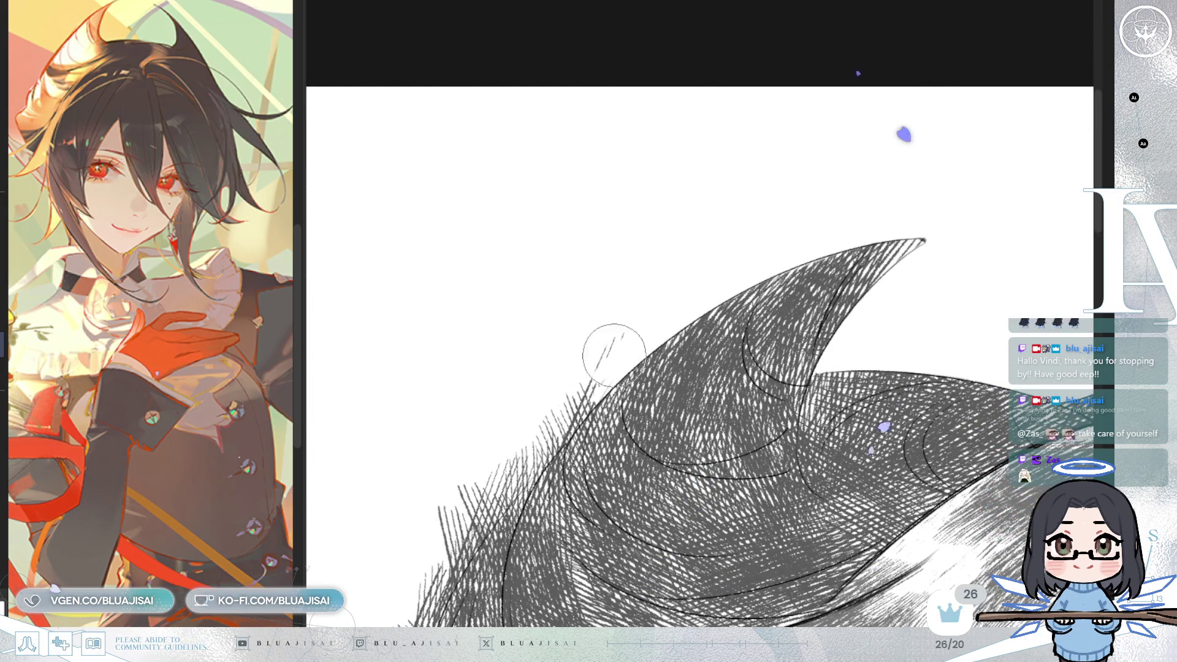
drag(614, 355, 637, 320)
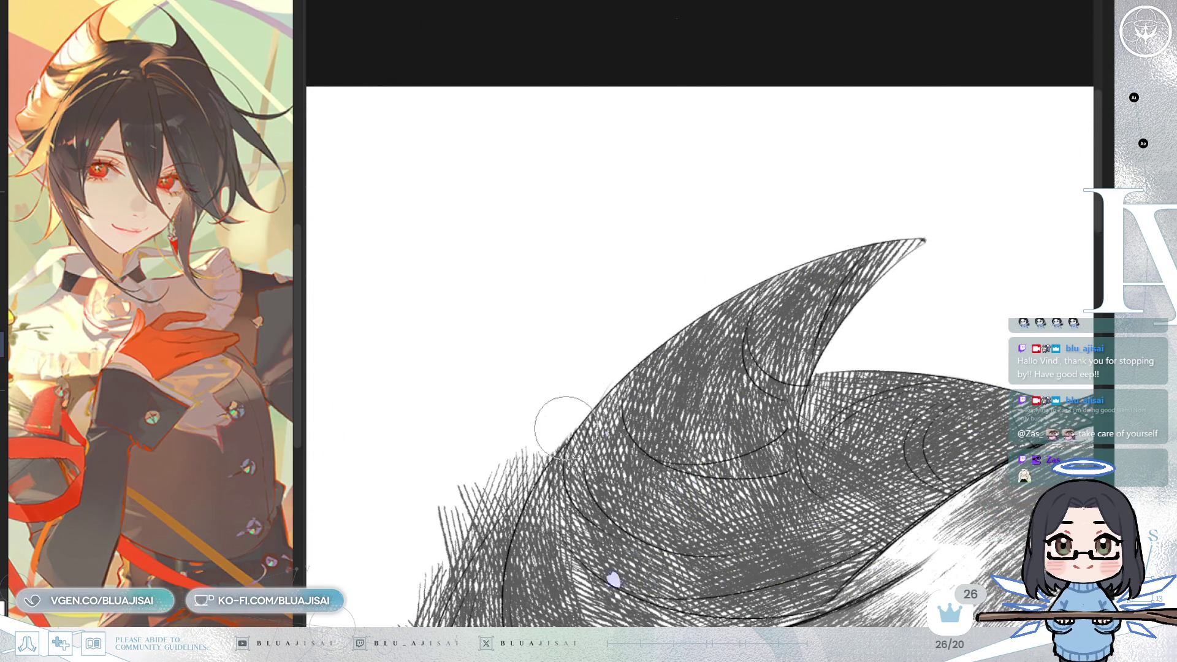
drag(588, 382, 654, 291)
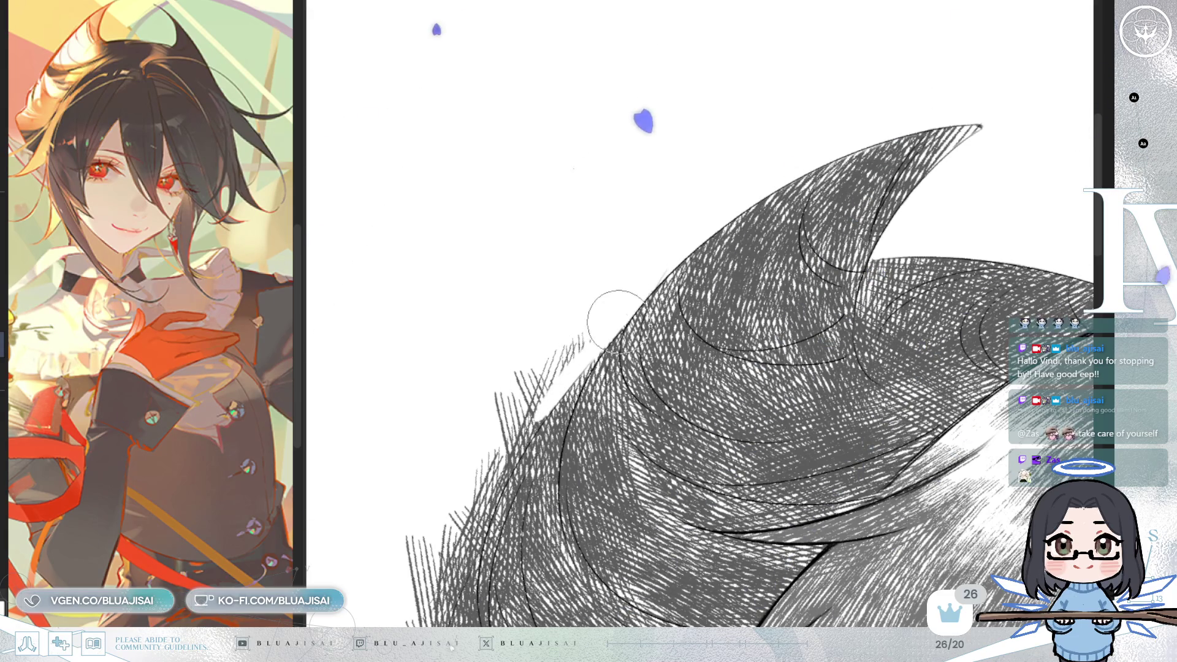
mouse_move(560, 349)
mouse_down()
mouse_move(538, 349)
mouse_move(574, 380)
mouse_move(644, 268)
mouse_up()
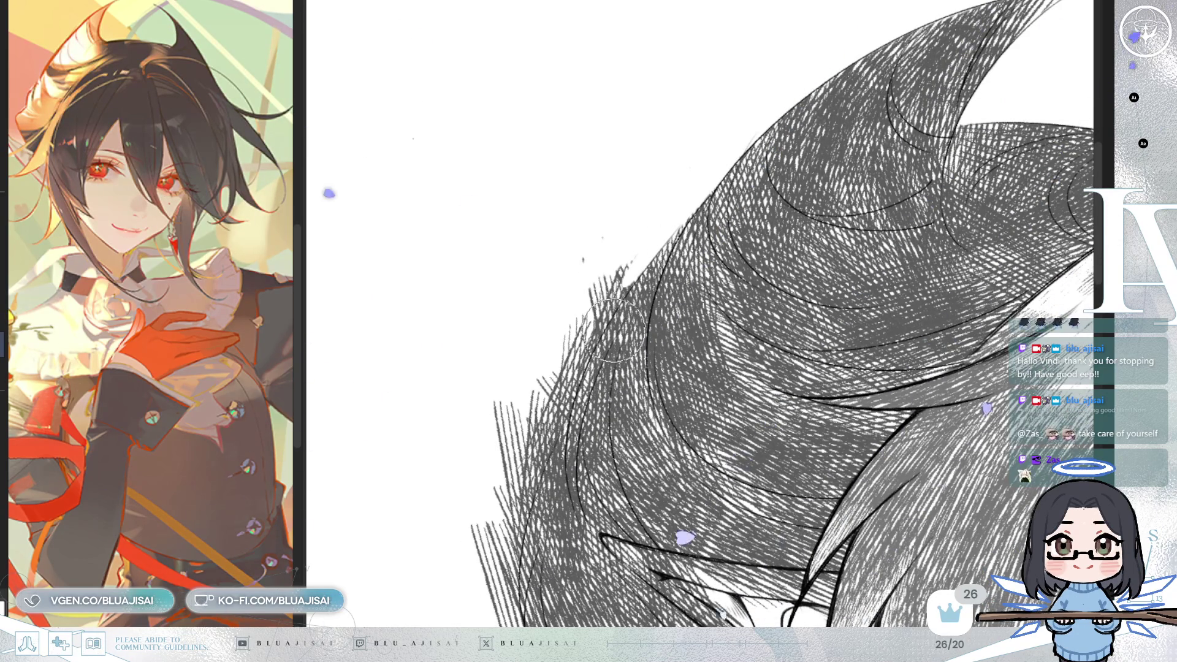
Step: Undo the stray hatching above the hair outline and re-erase along the hair's left outline
key(asciicircum)
key(asciicircum)
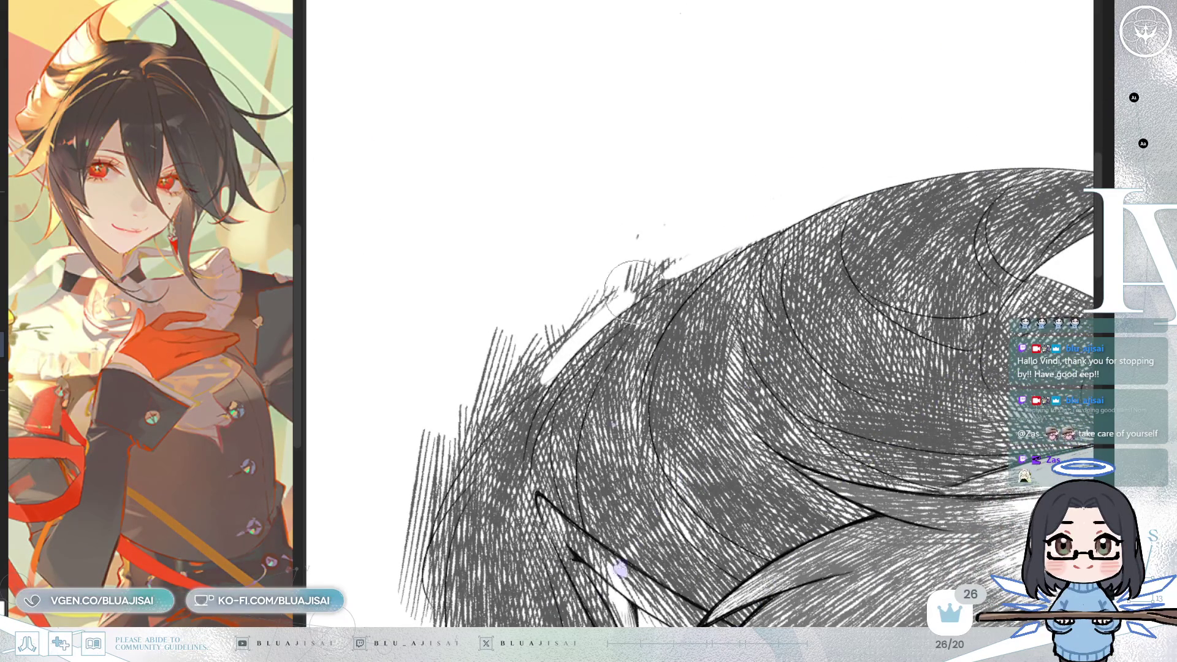
key(ctrl+z)
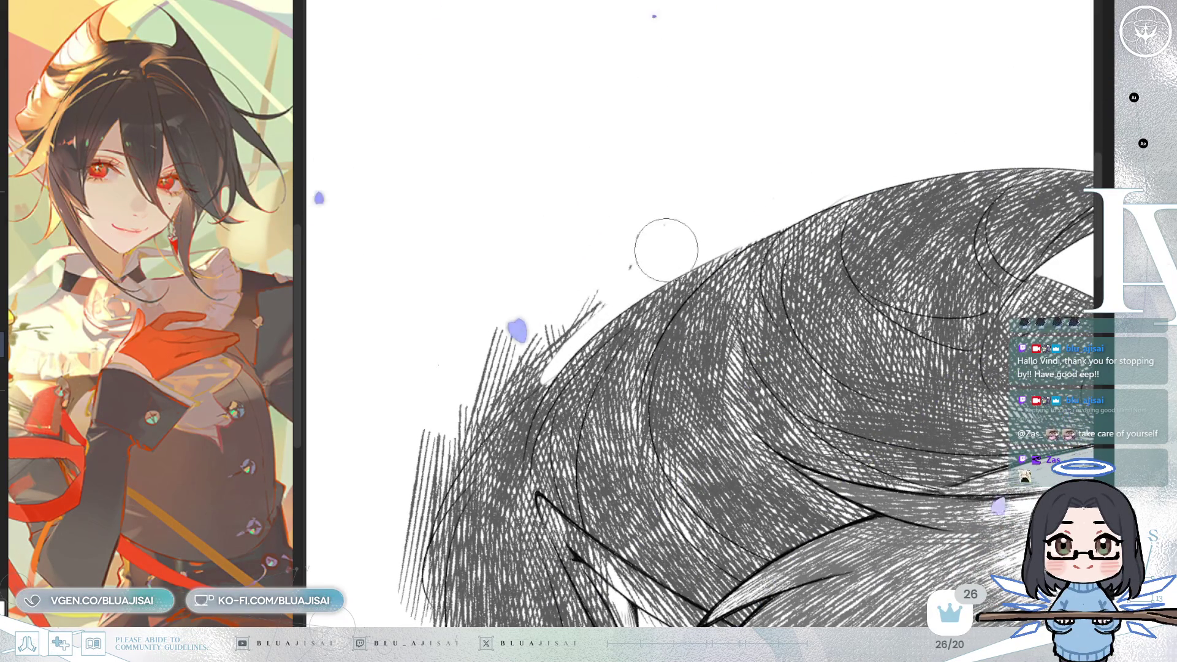
key(ctrl+z)
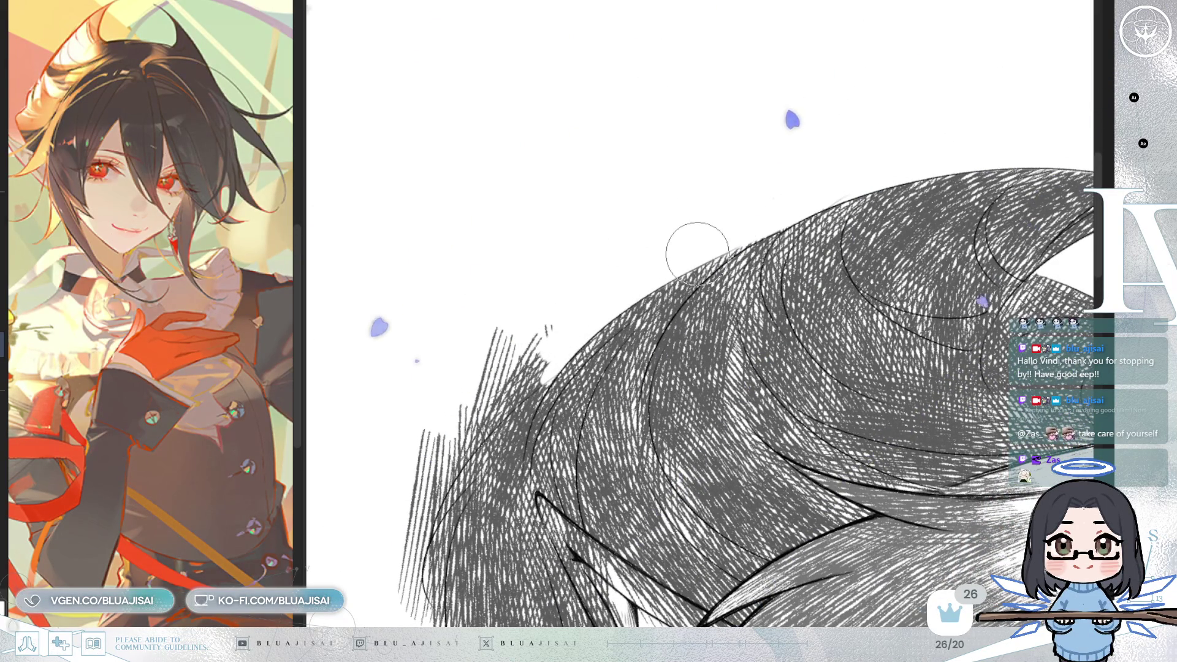
key(minus)
key(minus)
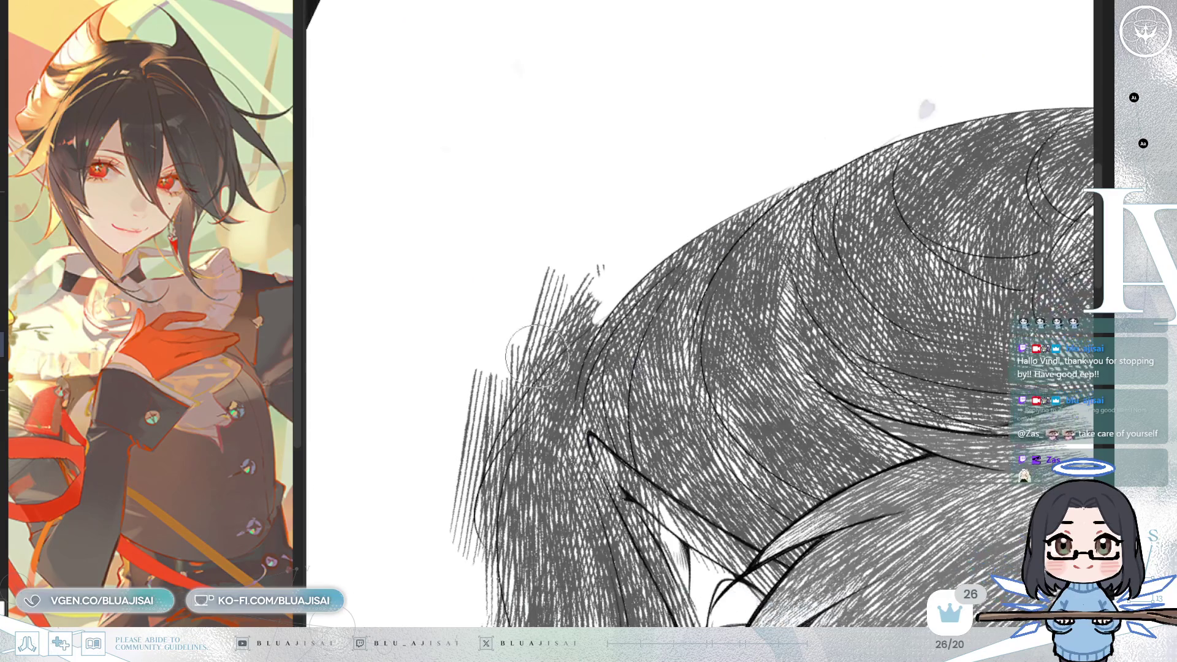
mouse_move(475, 469)
mouse_down()
mouse_move(509, 392)
mouse_move(582, 324)
mouse_move(598, 281)
mouse_move(556, 291)
mouse_up()
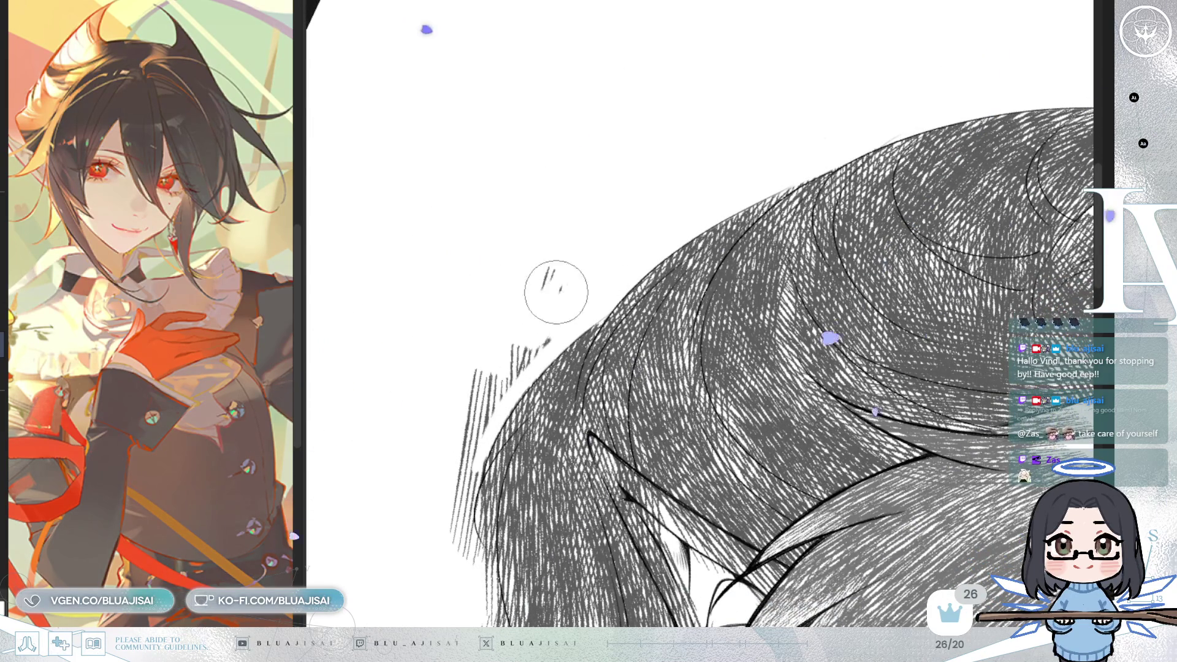
mouse_move(552, 335)
mouse_down()
mouse_move(494, 390)
mouse_move(454, 542)
mouse_up()
Step: Clean the hair's left edge with white, then mirror the view to check the right side
key(minus)
key(minus)
key(minus)
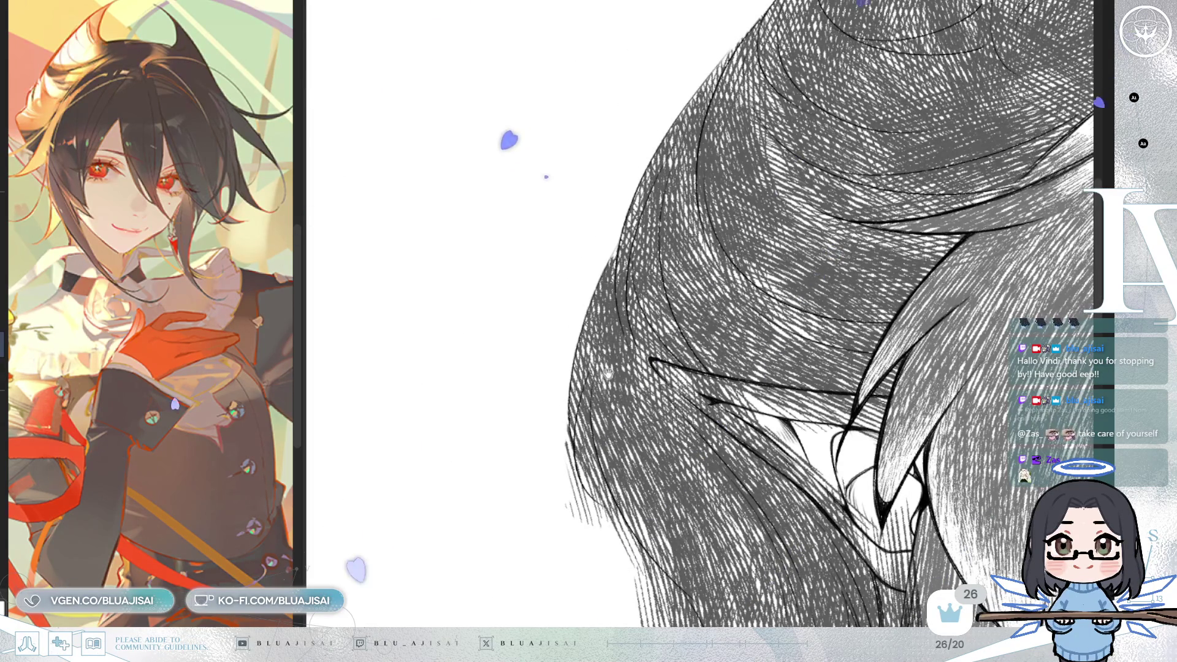
drag(607, 372, 582, 343)
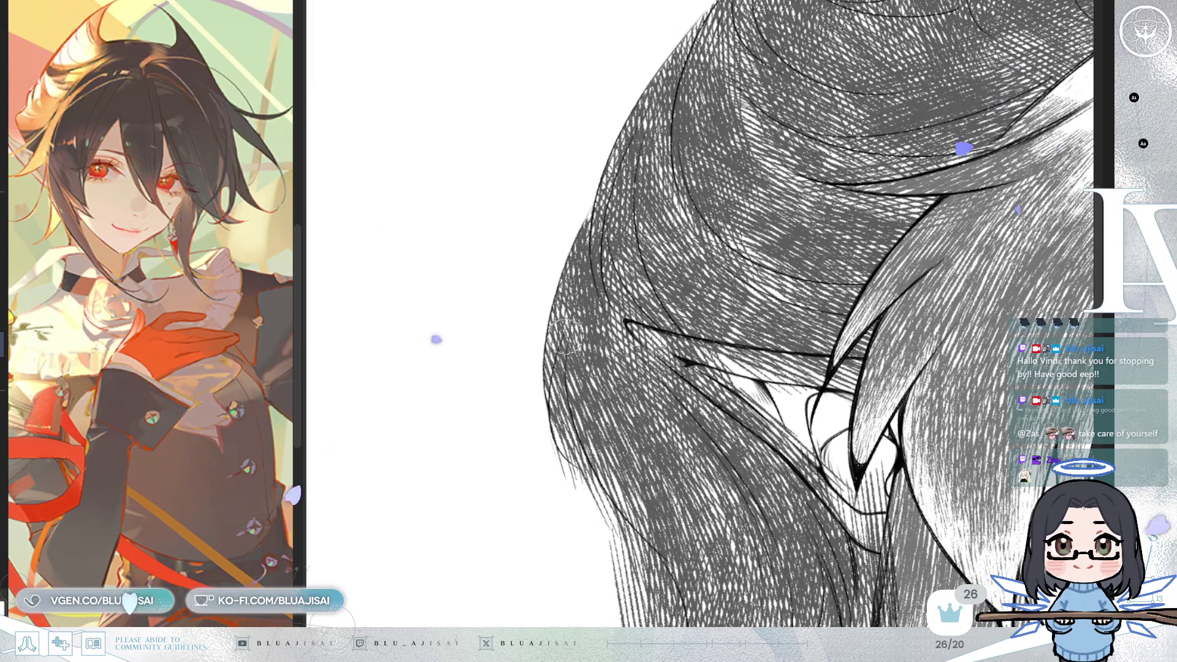
drag(562, 340, 556, 426)
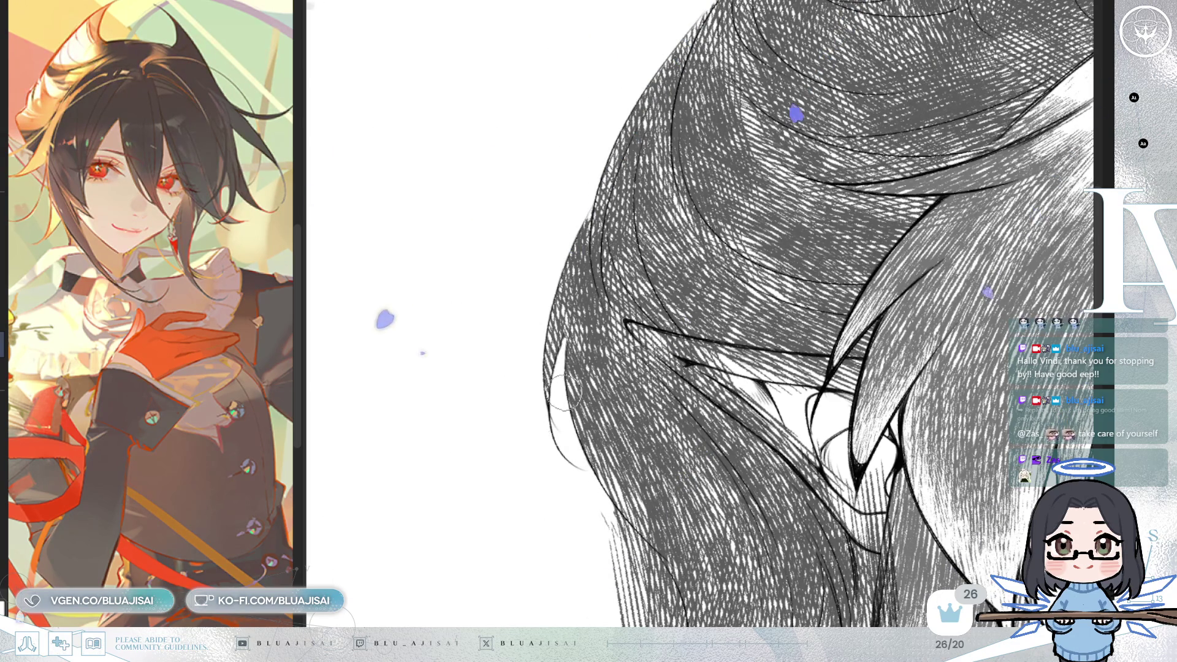
key(m)
mouse_move(625, 316)
mouse_down()
mouse_move(870, 420)
mouse_move(1011, 388)
mouse_up()
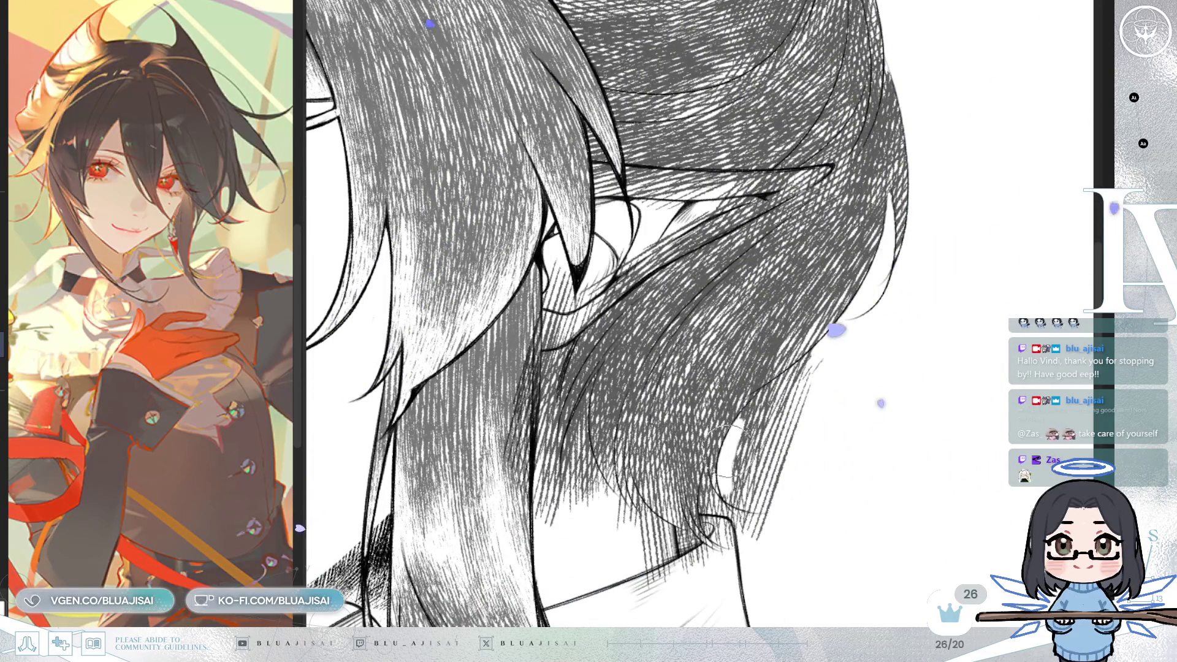
Step: Paint thin, curving white glossy highlights down the gaps in the hair
mouse_move(752, 404)
mouse_down()
mouse_move(803, 362)
mouse_move(737, 476)
mouse_up()
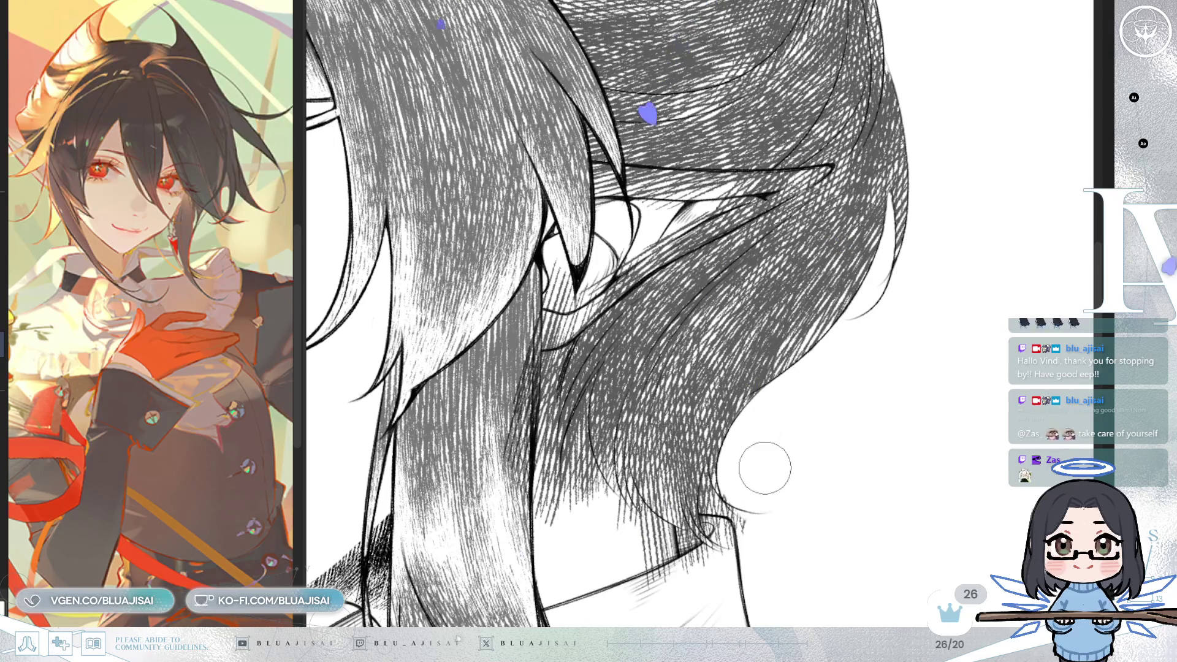
key(m)
mouse_move(817, 402)
mouse_down()
mouse_move(773, 333)
mouse_move(807, 366)
mouse_up()
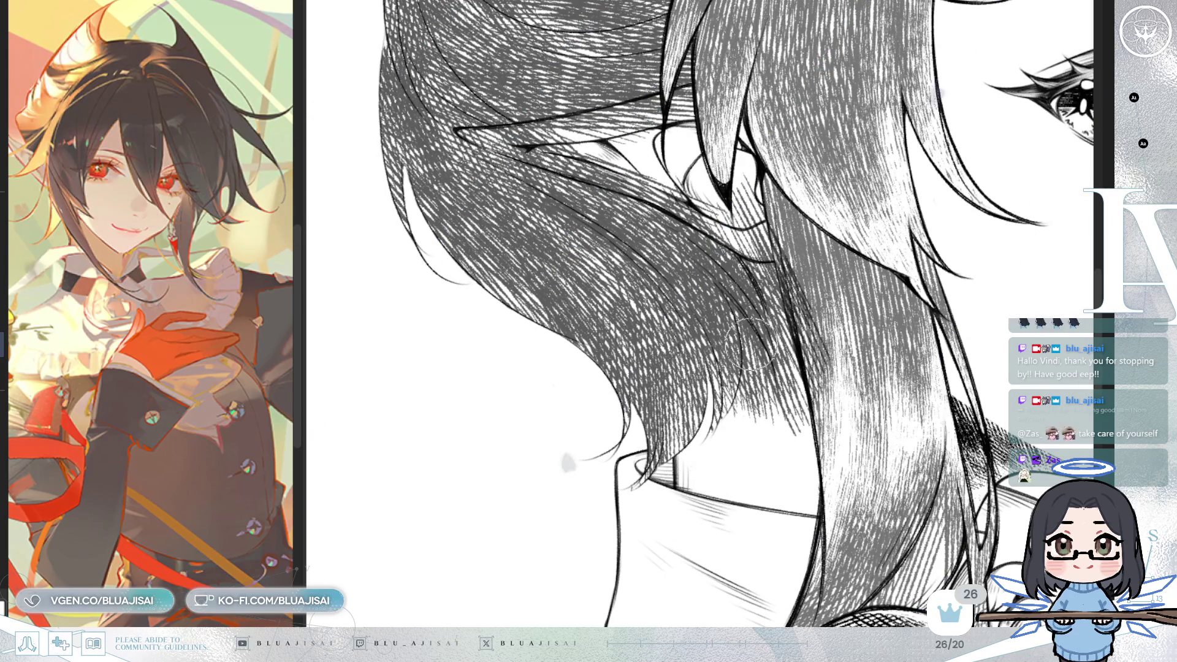
key(h)
key(minus)
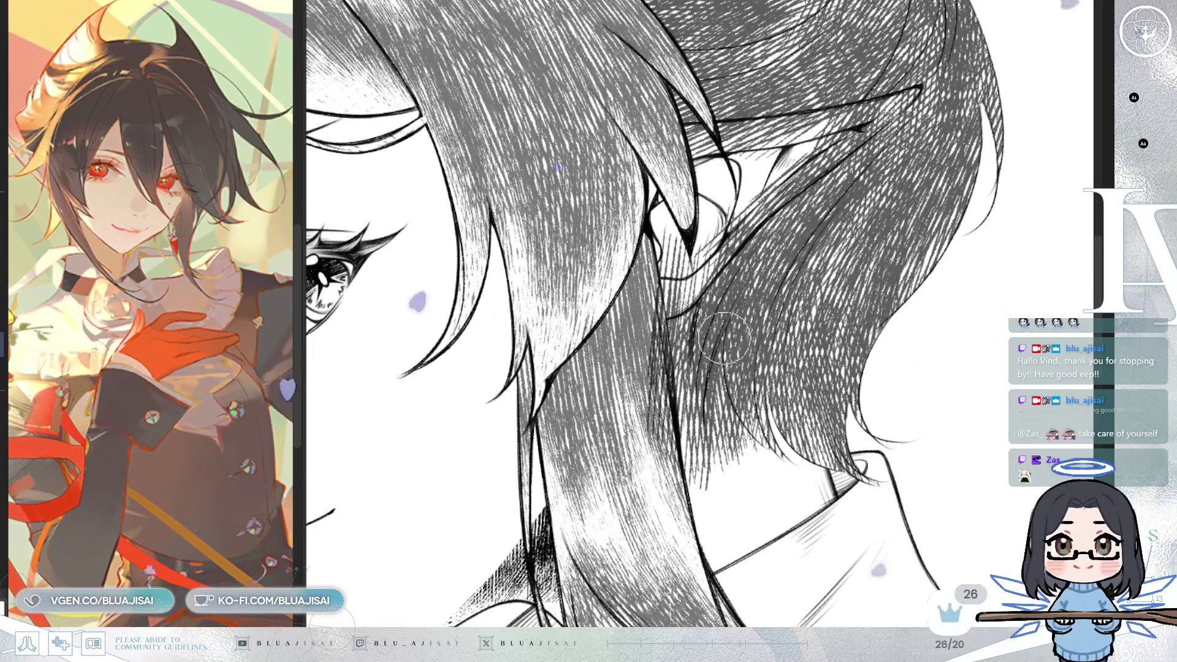
key(minus)
drag(713, 371, 699, 431)
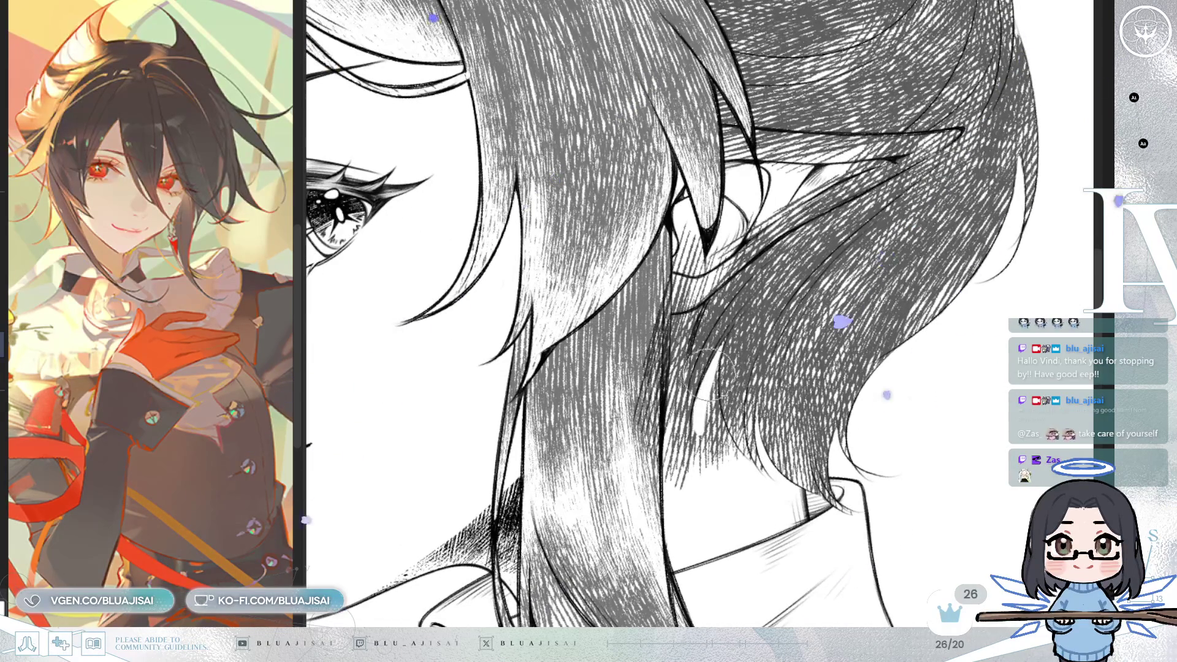
drag(714, 355, 708, 423)
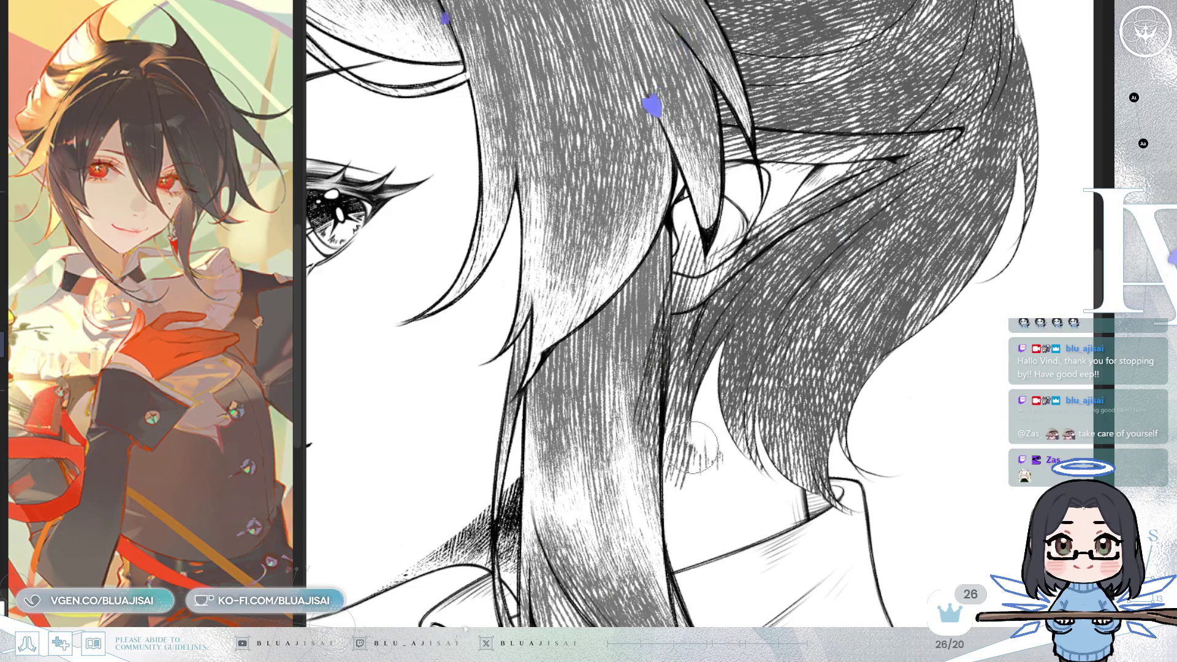
scroll(715, 452, up, 2)
mouse_move(699, 356)
mouse_down()
mouse_move(683, 509)
mouse_move(677, 429)
mouse_up()
Step: Lighten the hatching in the hair gaps and erase the inside of the elf ear to white
mouse_move(680, 524)
mouse_down()
mouse_move(665, 392)
mouse_move(653, 478)
mouse_up()
drag(693, 325, 681, 301)
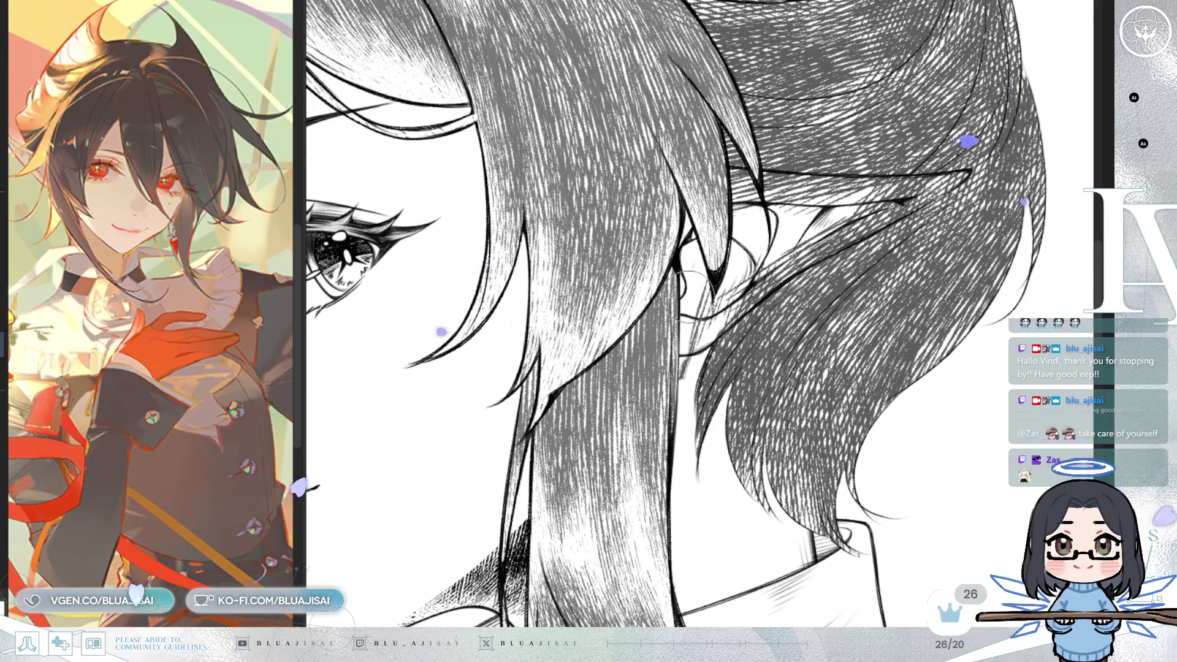
mouse_move(694, 354)
mouse_down()
mouse_move(739, 294)
mouse_move(742, 307)
mouse_up()
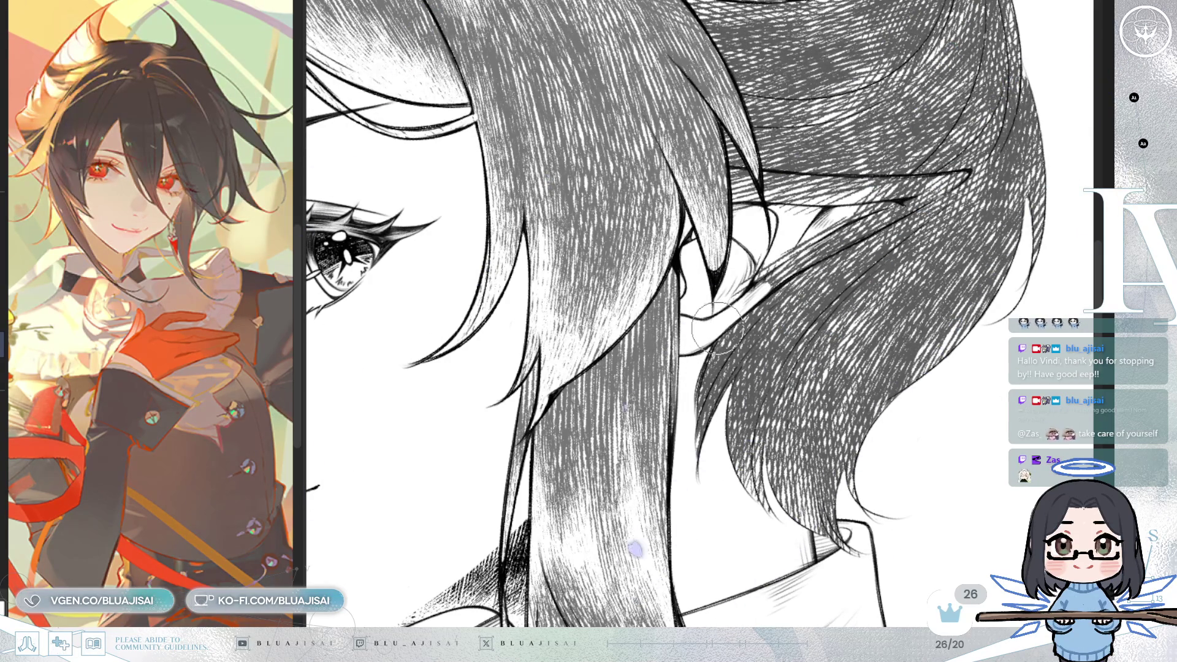
mouse_move(720, 341)
mouse_down()
mouse_move(704, 409)
mouse_move(843, 303)
mouse_move(888, 251)
mouse_move(792, 303)
mouse_move(726, 436)
mouse_up()
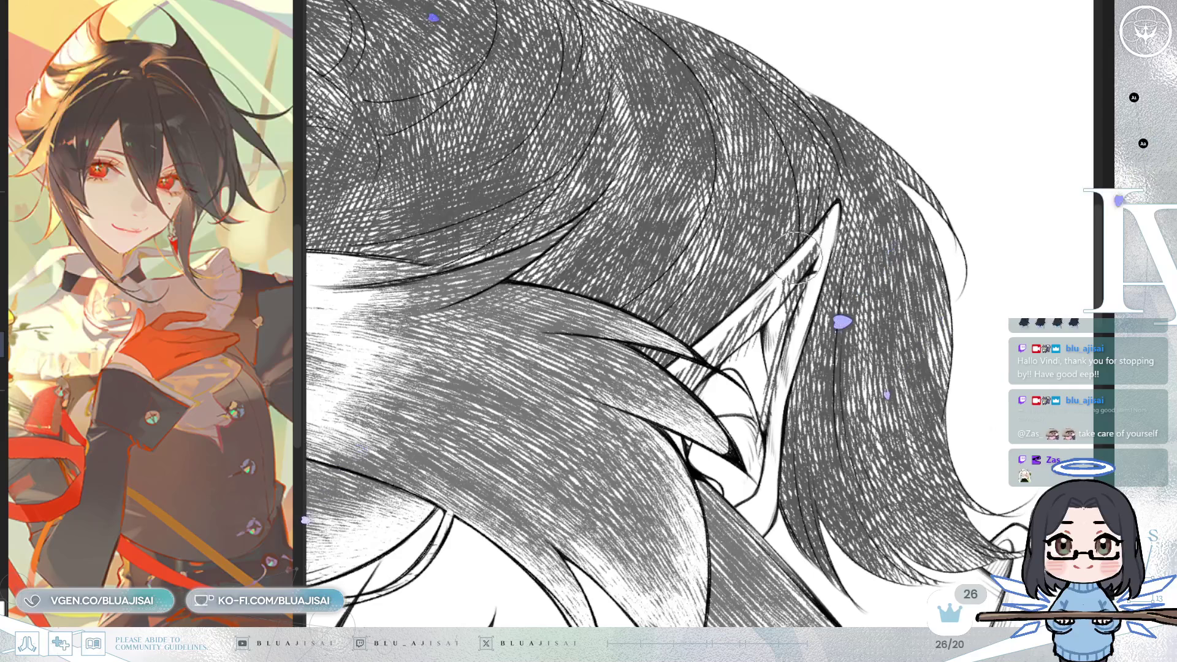
drag(821, 229, 804, 261)
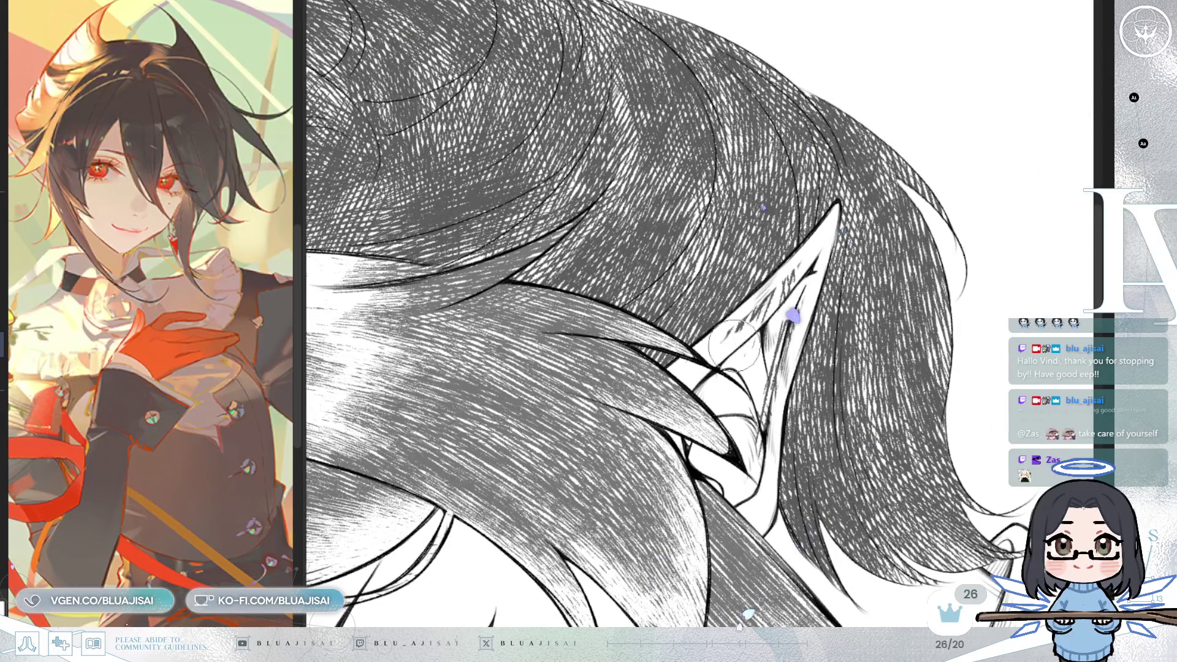
mouse_move(777, 307)
mouse_down()
mouse_move(784, 331)
mouse_move(745, 466)
mouse_up()
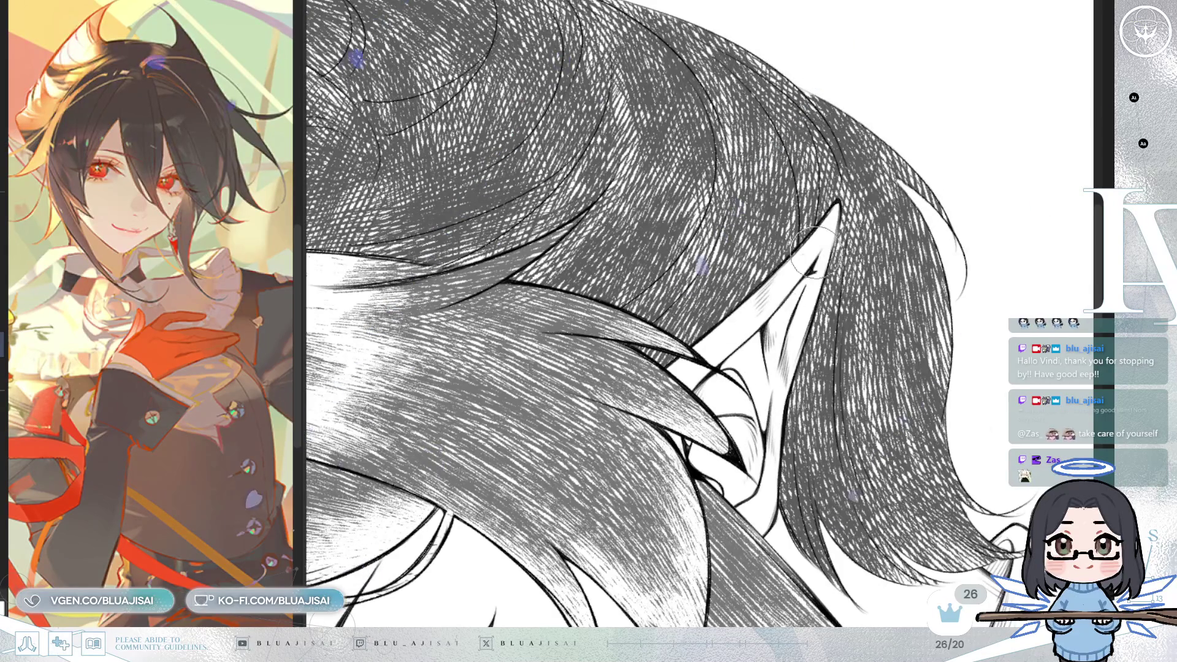
scroll(812, 251, down, 5)
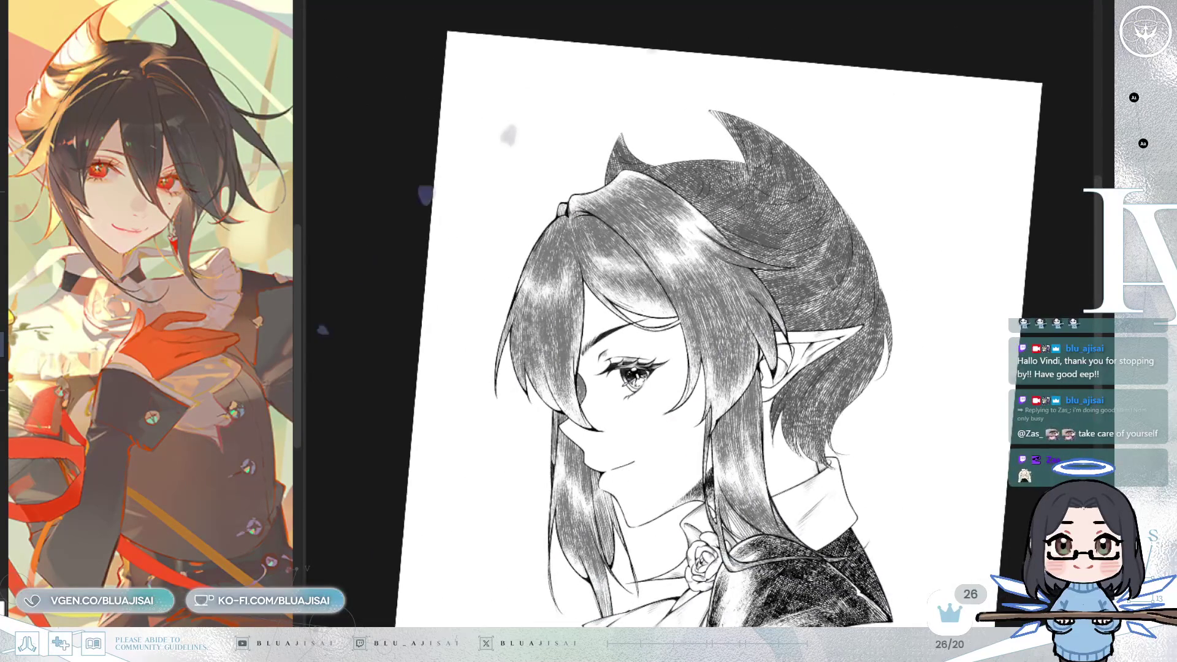
Step: Straighten the view and darken the back and front hair hatching to near-black
key(ctrl+@)
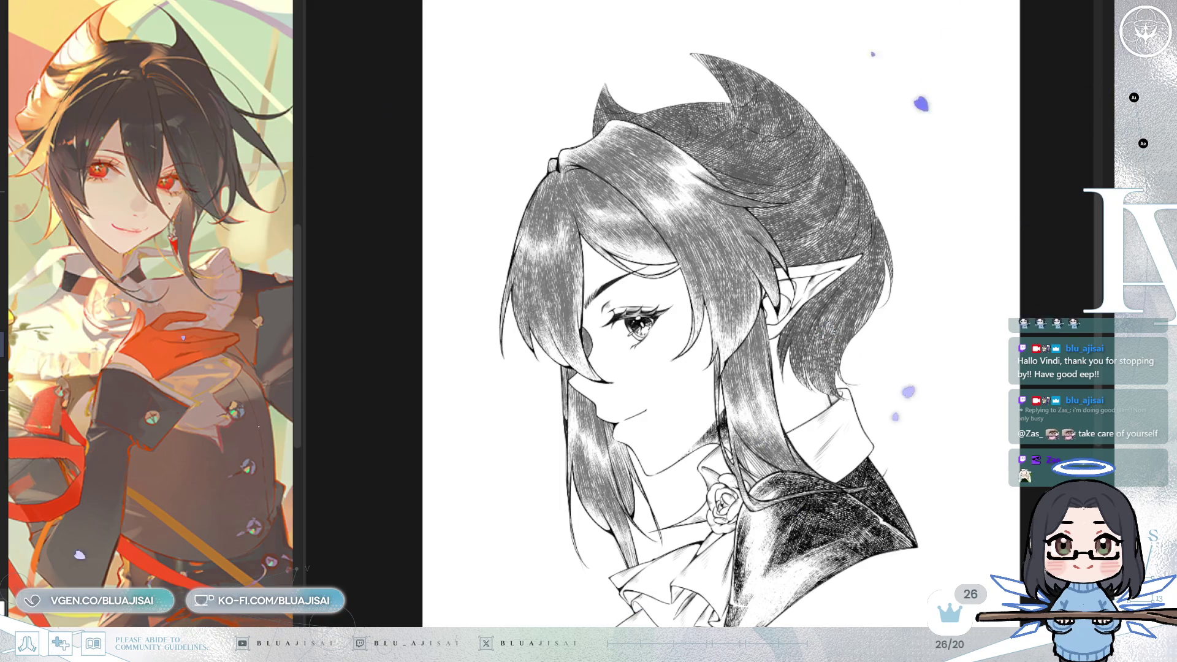
key(ctrl+z)
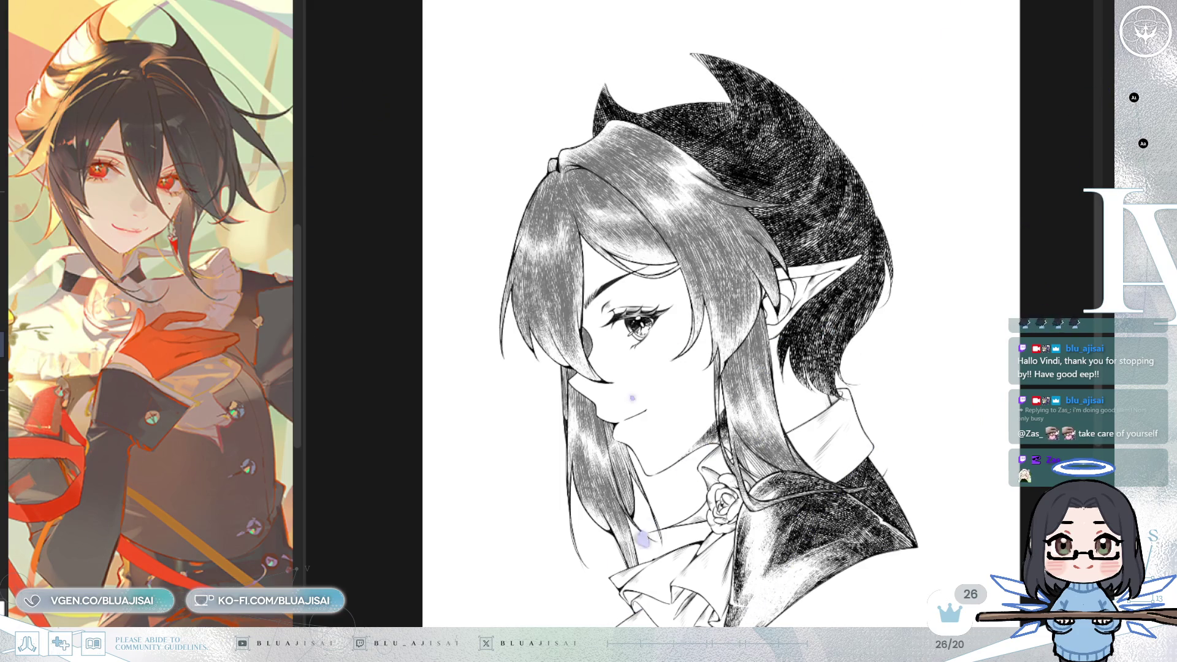
key(ctrl+z)
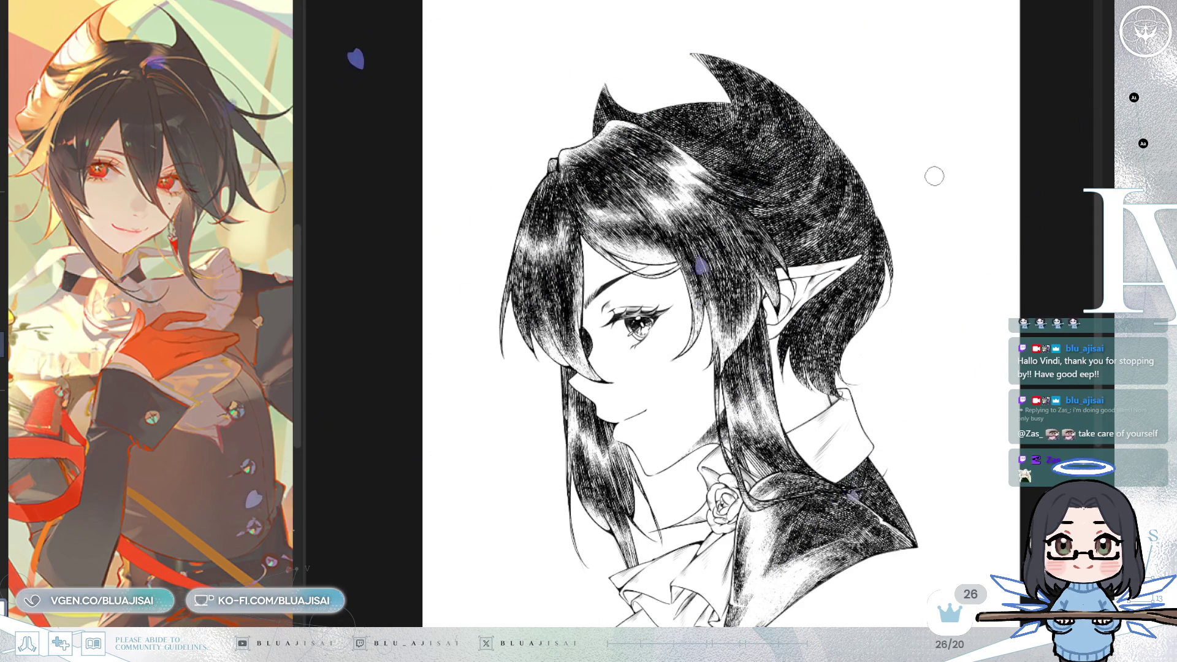
scroll(889, 285, up, 2)
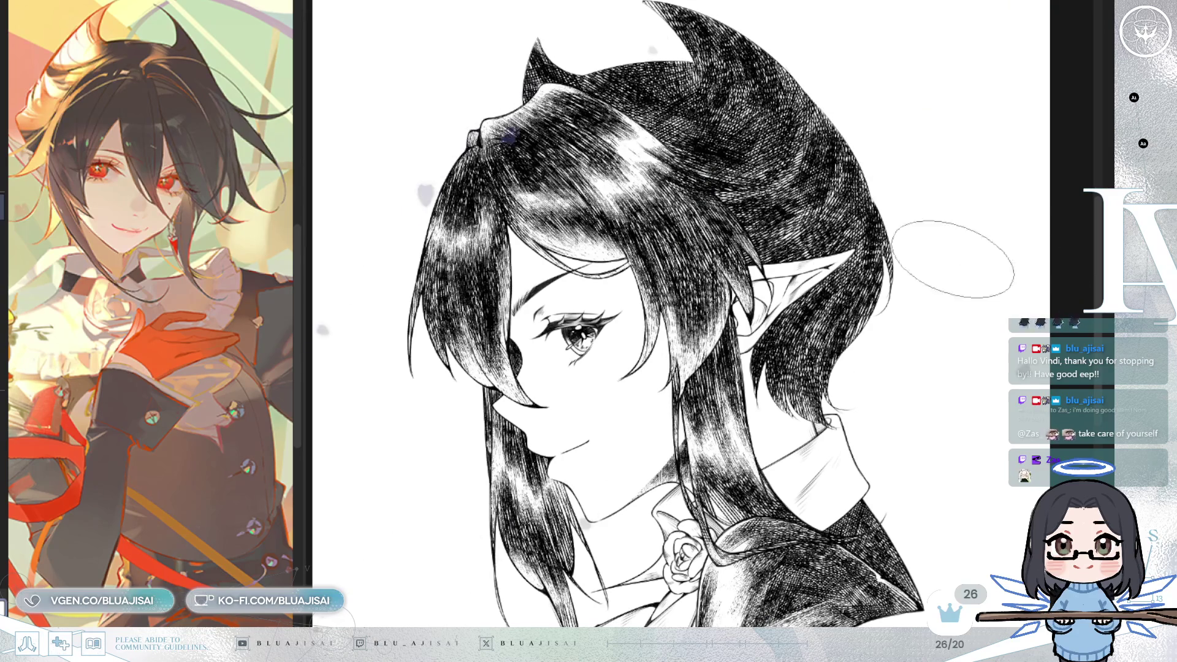
Step: Pan toward the elf ear and flip the canvas view horizontally for a fresh look
mouse_move(821, 268)
mouse_down()
mouse_move(830, 296)
mouse_move(820, 350)
mouse_up()
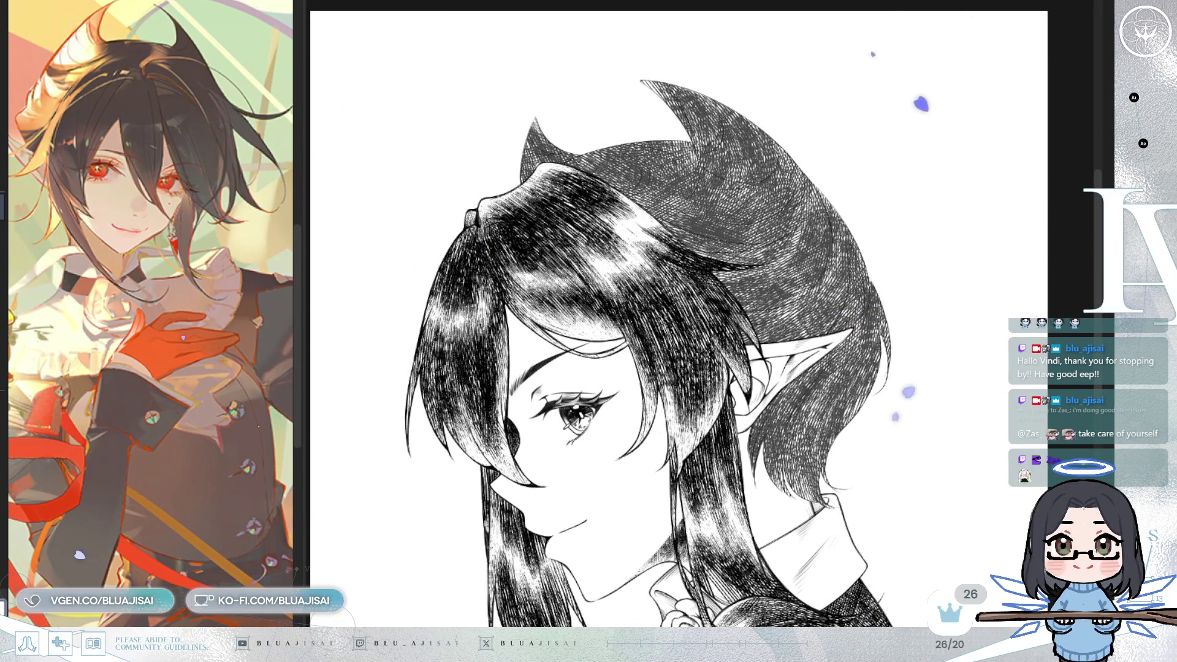
mouse_move(893, 299)
mouse_down()
mouse_move(878, 346)
mouse_move(893, 262)
mouse_move(762, 145)
mouse_move(711, 123)
mouse_move(678, 138)
mouse_move(676, 153)
mouse_move(735, 202)
mouse_up()
key(h)
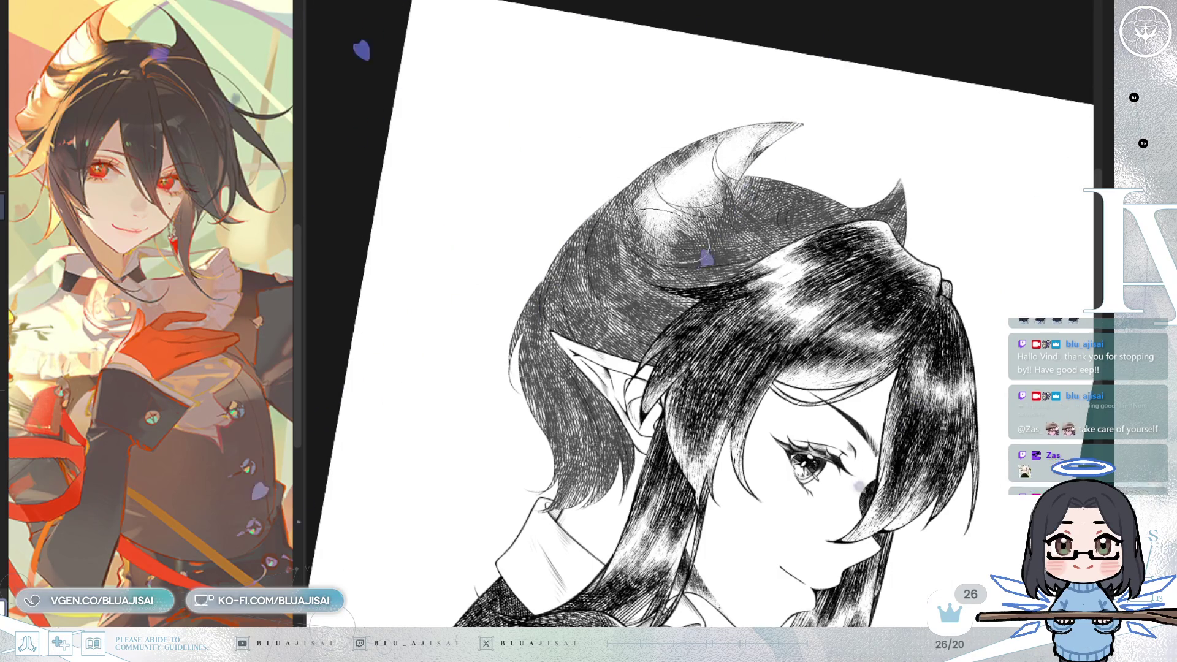
Step: Make the whole hair hatching darker and denser, tilting the view to inspect it
mouse_move(705, 368)
mouse_down()
mouse_move(736, 337)
mouse_move(754, 408)
mouse_up()
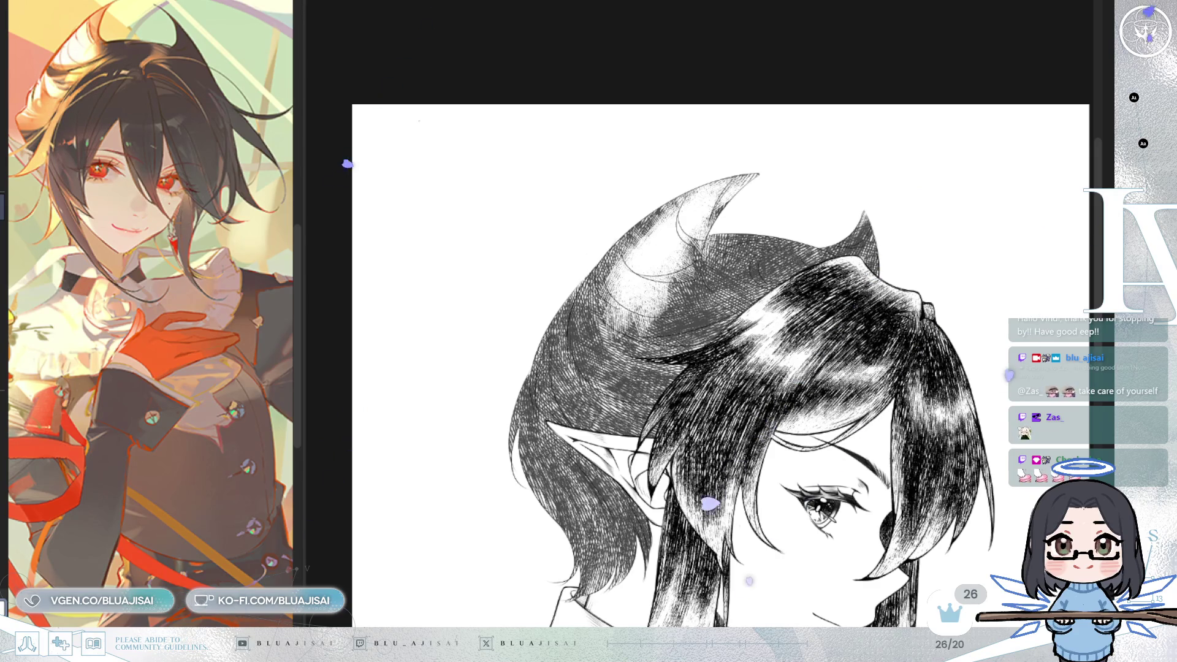
key(ctrl+z)
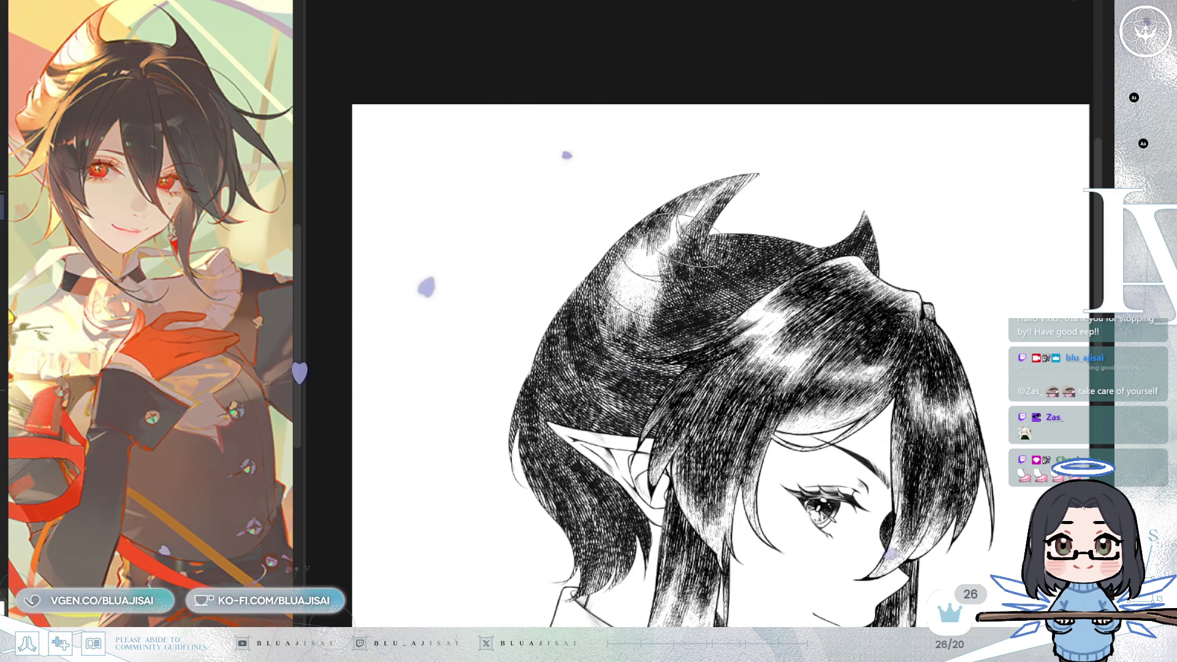
drag(653, 314, 647, 286)
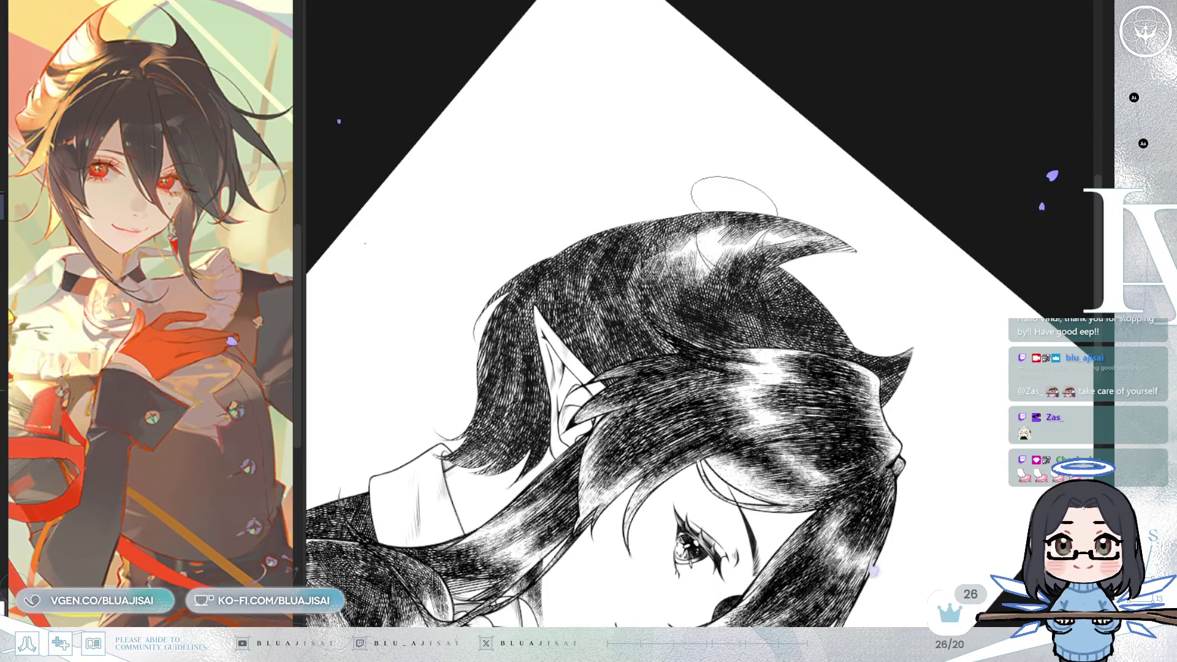
key(5)
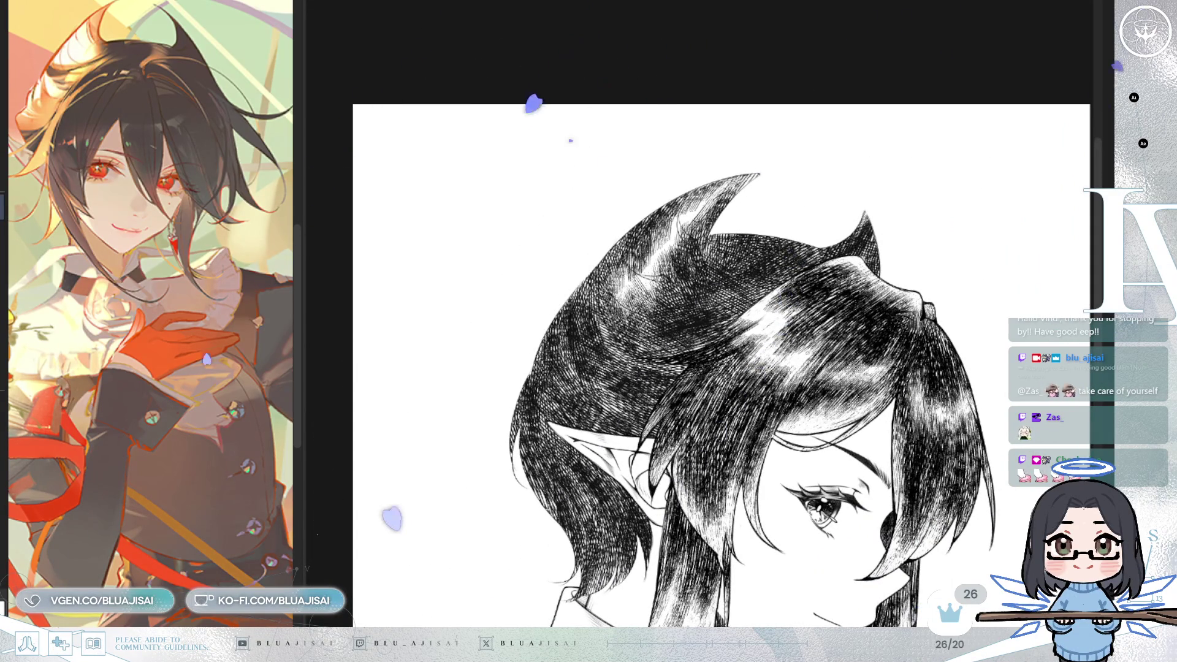
Step: Straighten the view, zoom out and recentre the full mirrored portrait
key(asciicircum)
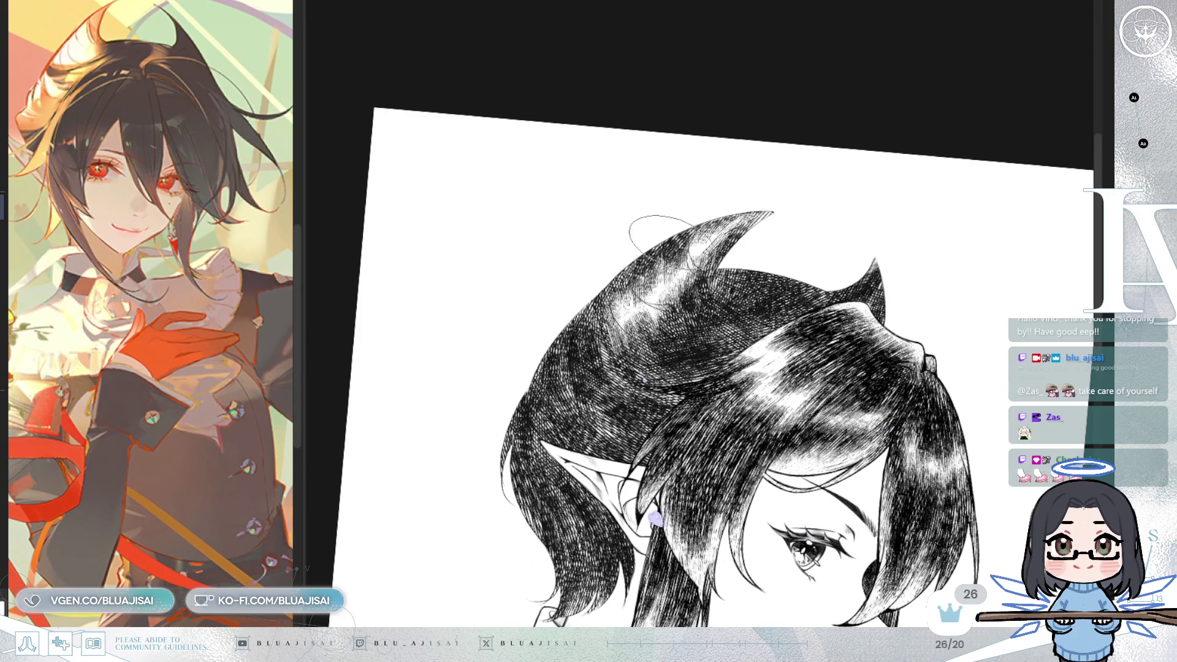
key(minus)
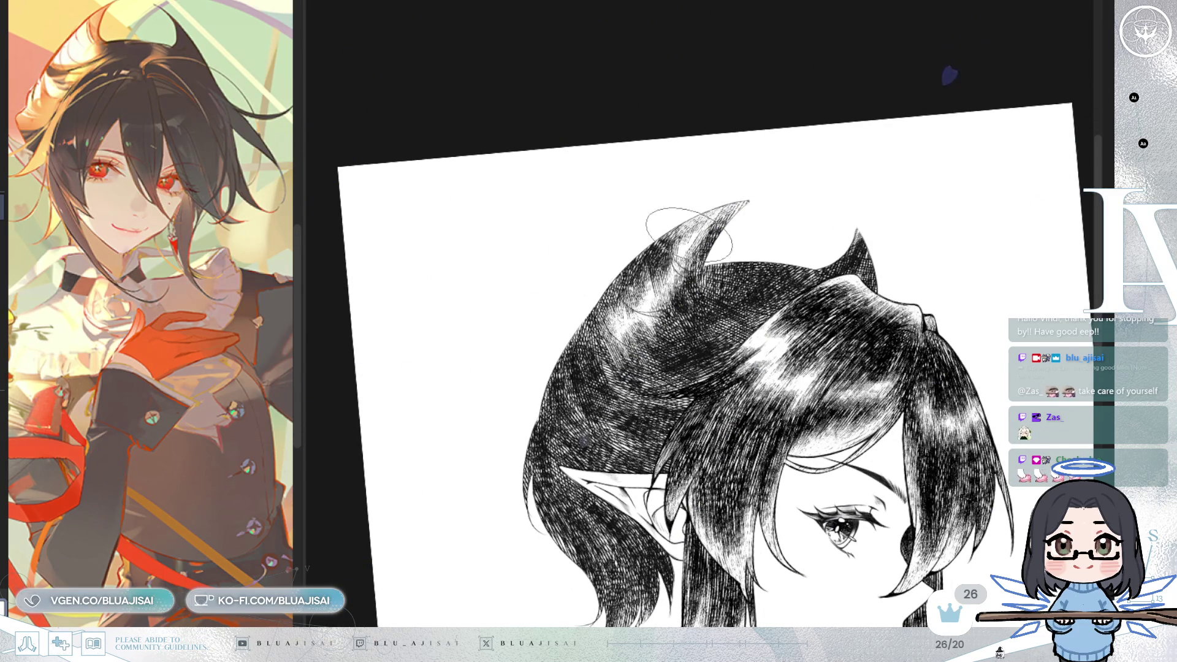
key(asciicircum)
key(asciicircum)
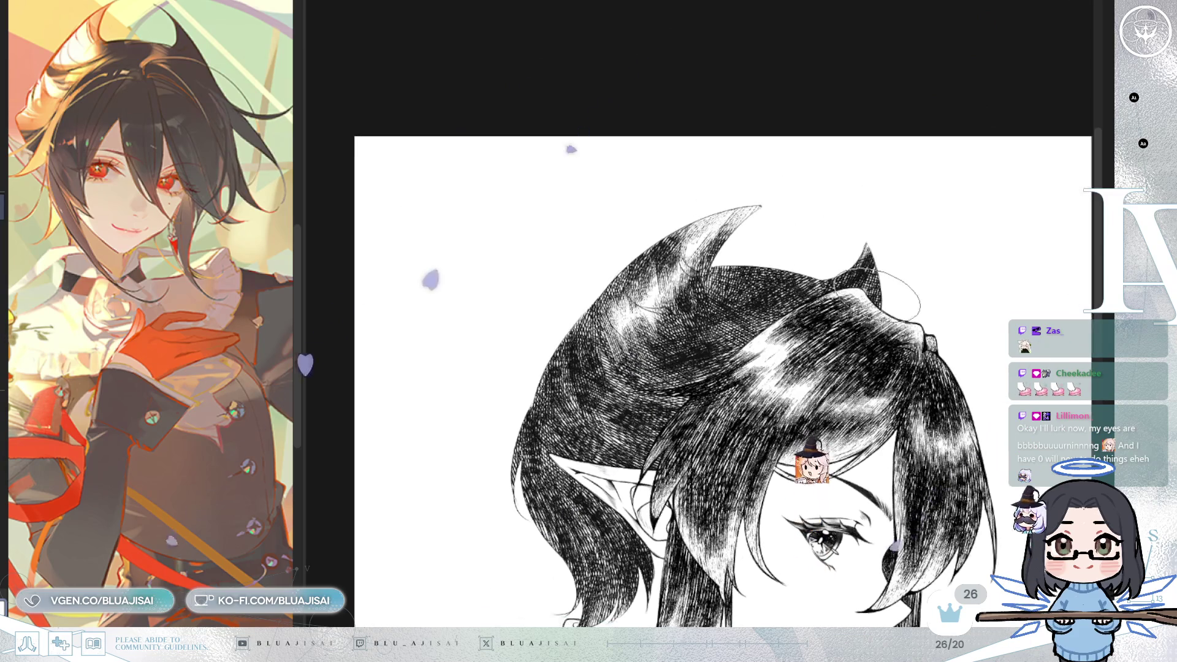
key(ctrl+minus)
drag(869, 275, 815, 226)
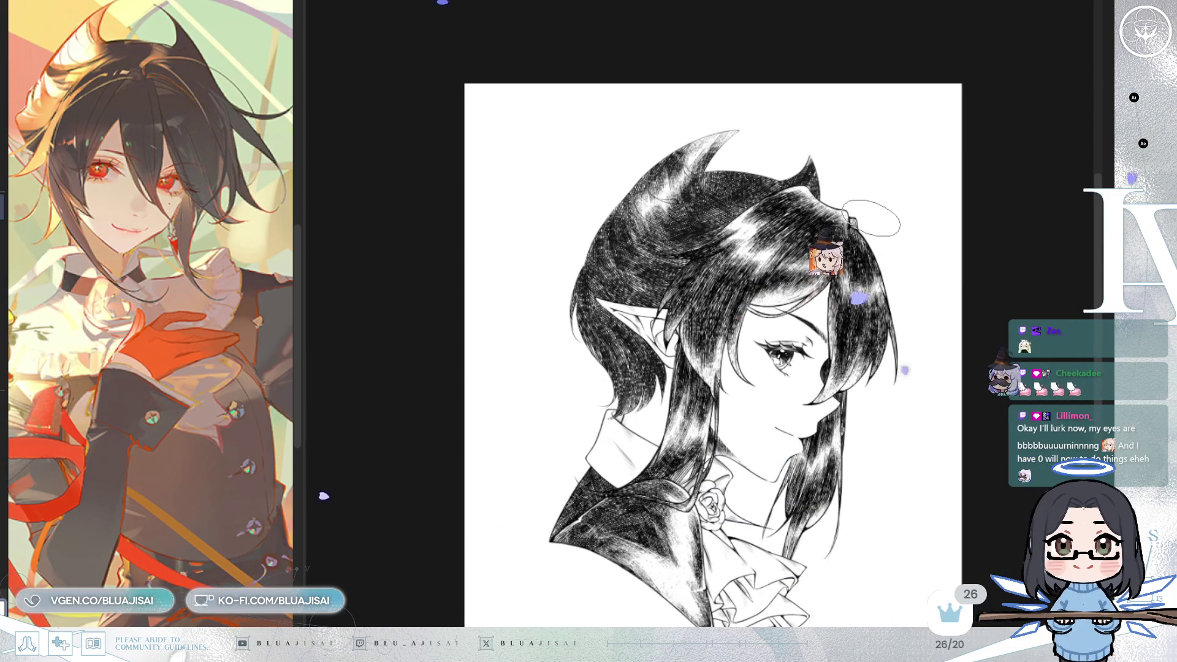
drag(967, 331, 910, 296)
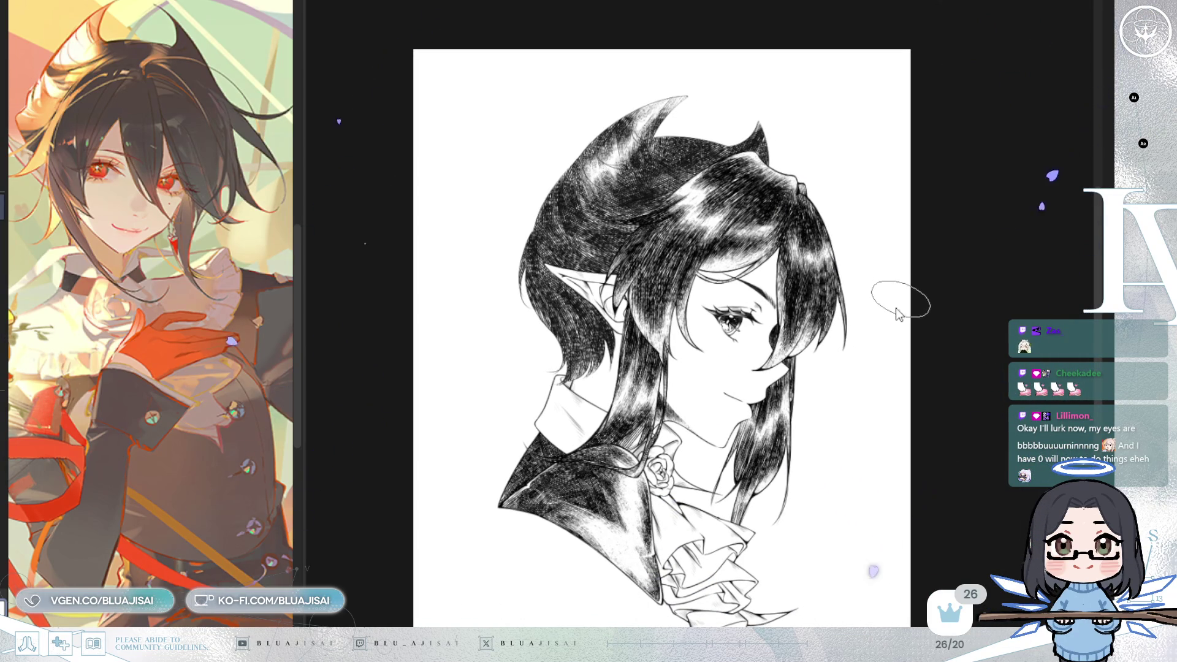